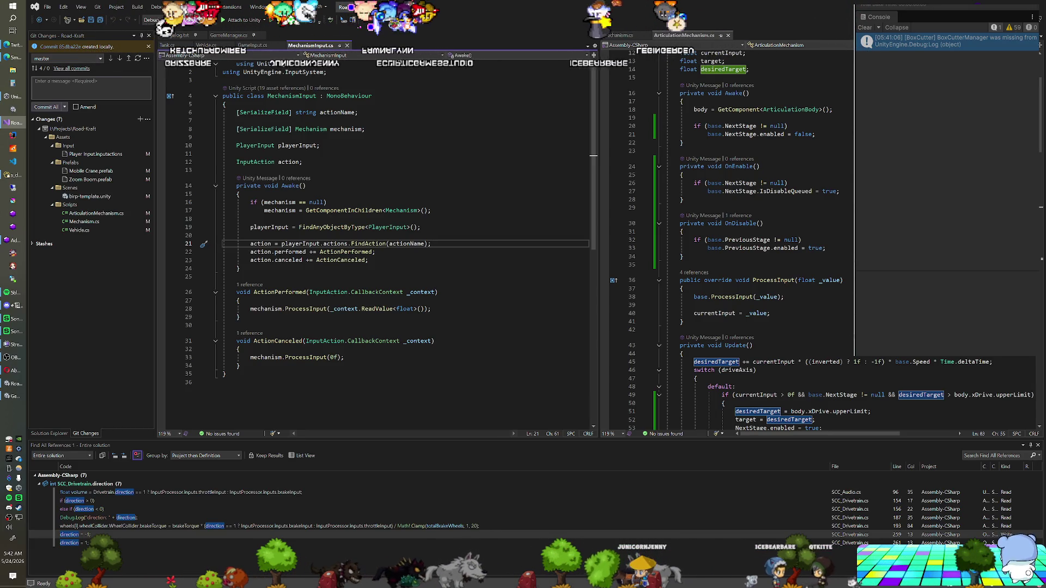
Step: Read down through ArticulationMechanism.cs's per-axis update logic, then return to the Unity editor
{"action": "scroll", "coordinate": [730, 245], "scroll_direction": "down", "scroll_amount": 6}
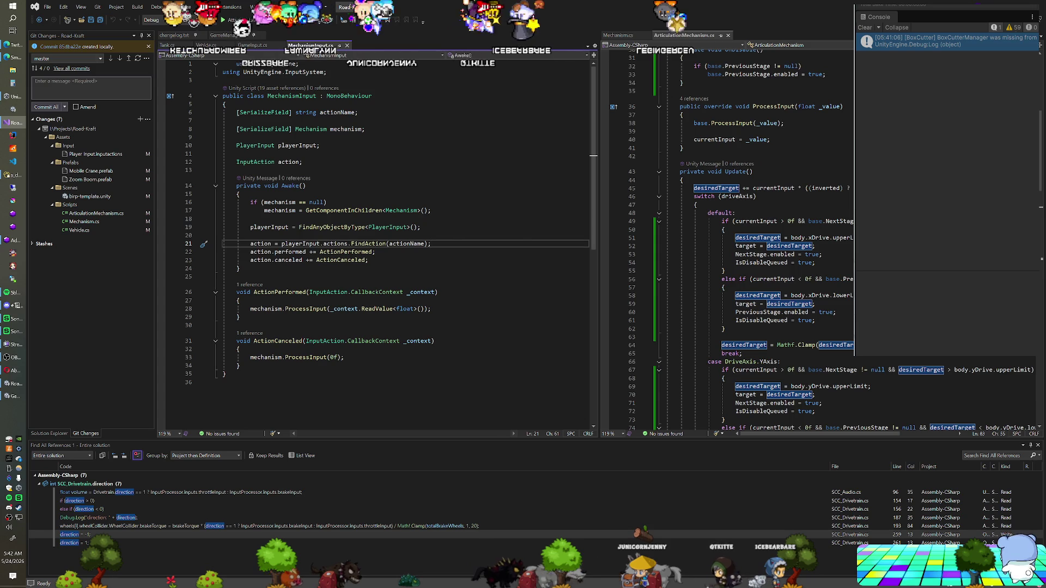
{"action": "scroll", "coordinate": [730, 246], "scroll_direction": "down", "scroll_amount": 1}
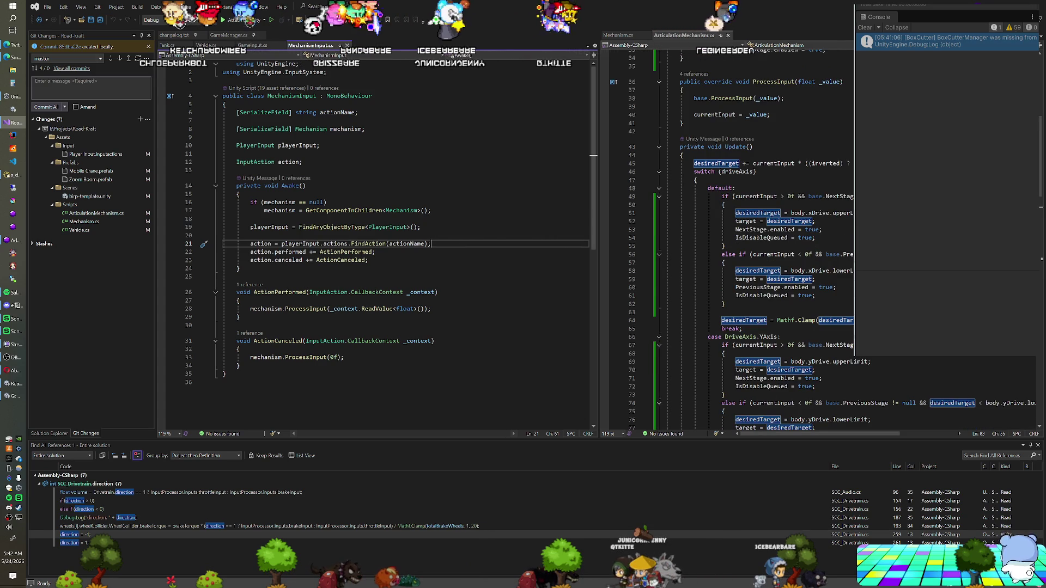
{"action": "scroll", "coordinate": [730, 245], "scroll_direction": "down", "scroll_amount": 5}
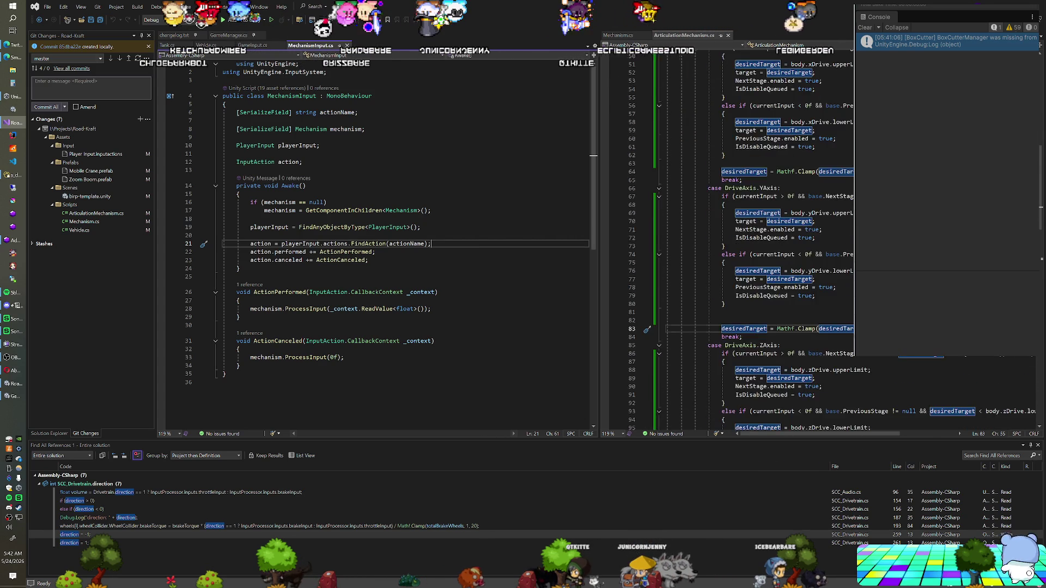
{"action": "scroll", "coordinate": [730, 245], "scroll_direction": "down", "scroll_amount": 4}
{"action": "key", "text": "alt+Tab"}
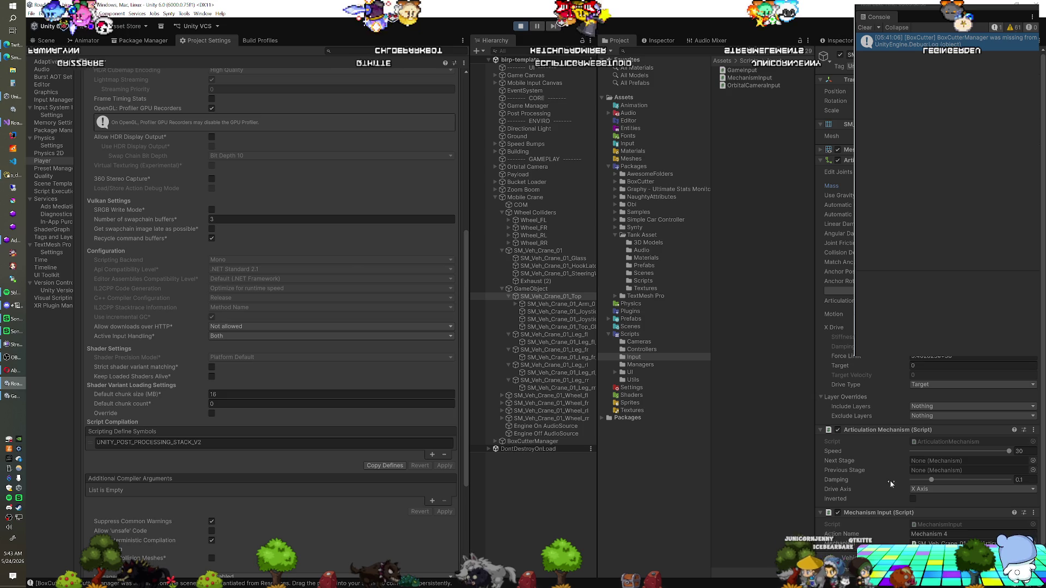
Step: Tick Inverted on the Articulation Mechanism driven by the Mechanism 4 action
{"action": "left_click", "coordinate": [913, 500]}
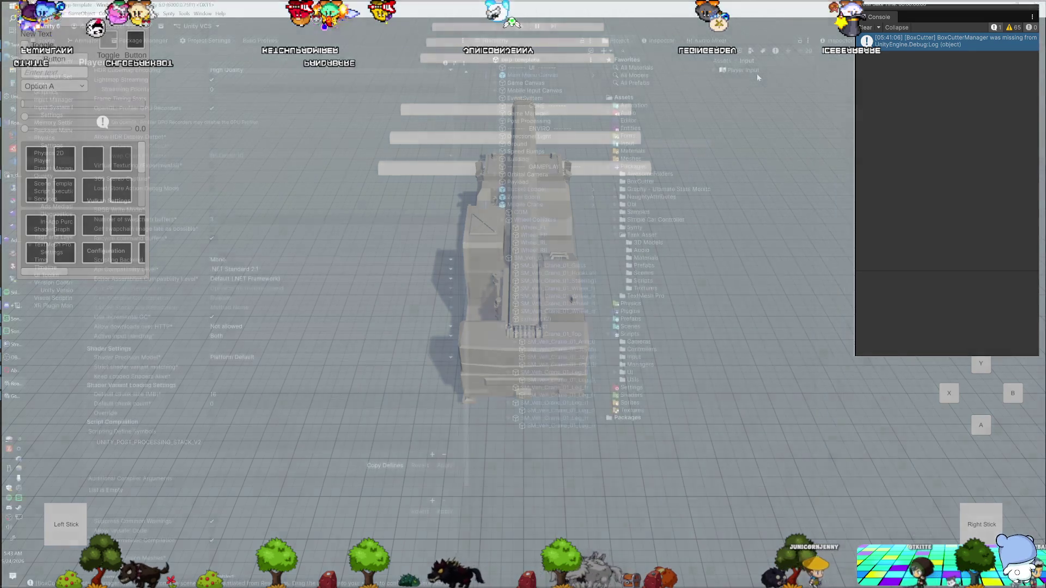
Step: In Player Input, bind Mechanism 4's negative axis direction to T [Keyboard]
{"action": "double_click", "coordinate": [754, 72]}
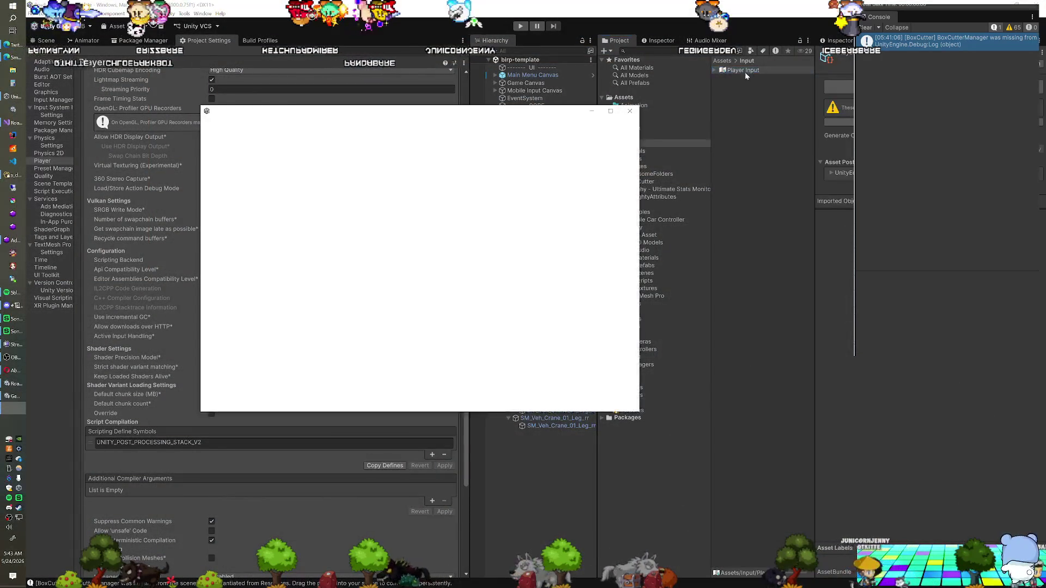
{"action": "left_click", "coordinate": [343, 278]}
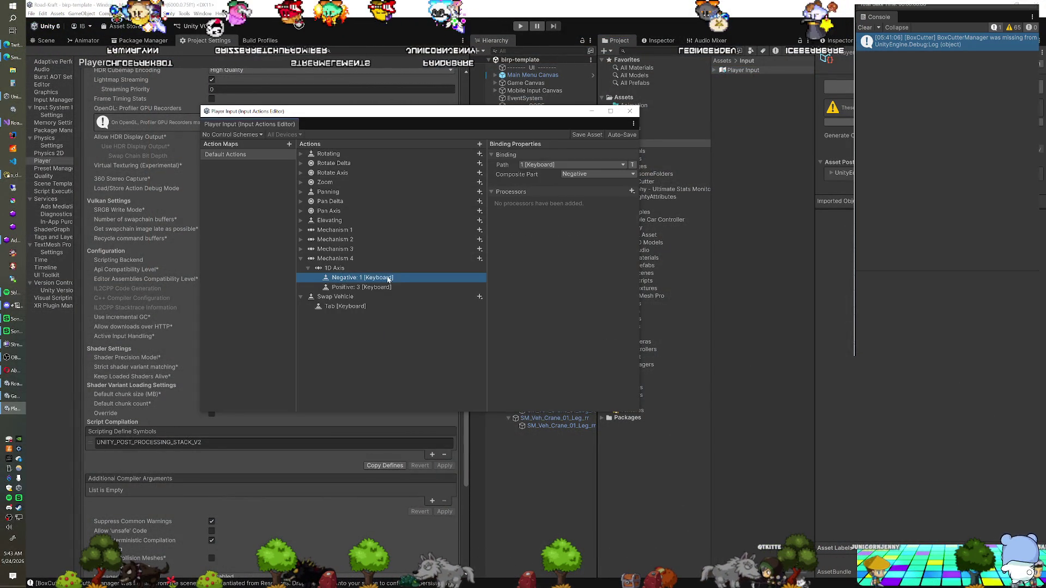
{"action": "left_click", "coordinate": [560, 164]}
{"action": "type", "text": "t"}
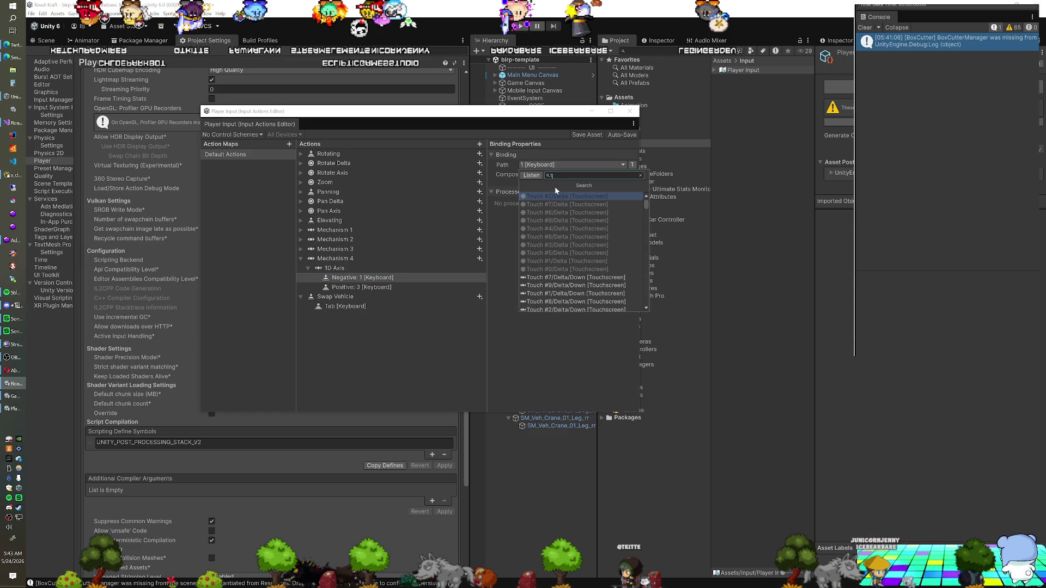
{"action": "scroll", "coordinate": [559, 229], "scroll_direction": "down", "scroll_amount": 6}
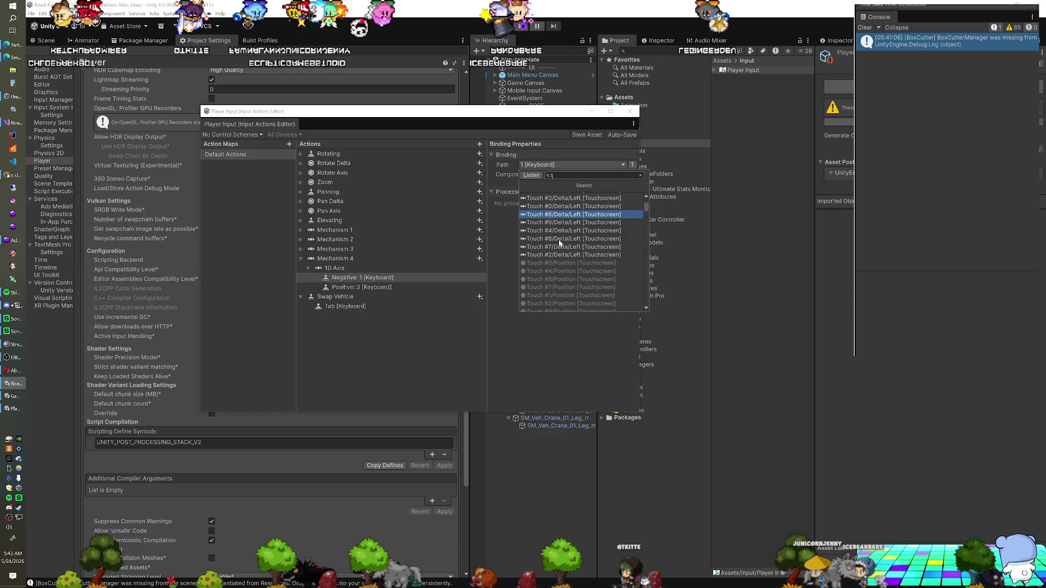
{"action": "scroll", "coordinate": [560, 242], "scroll_direction": "down", "scroll_amount": 5}
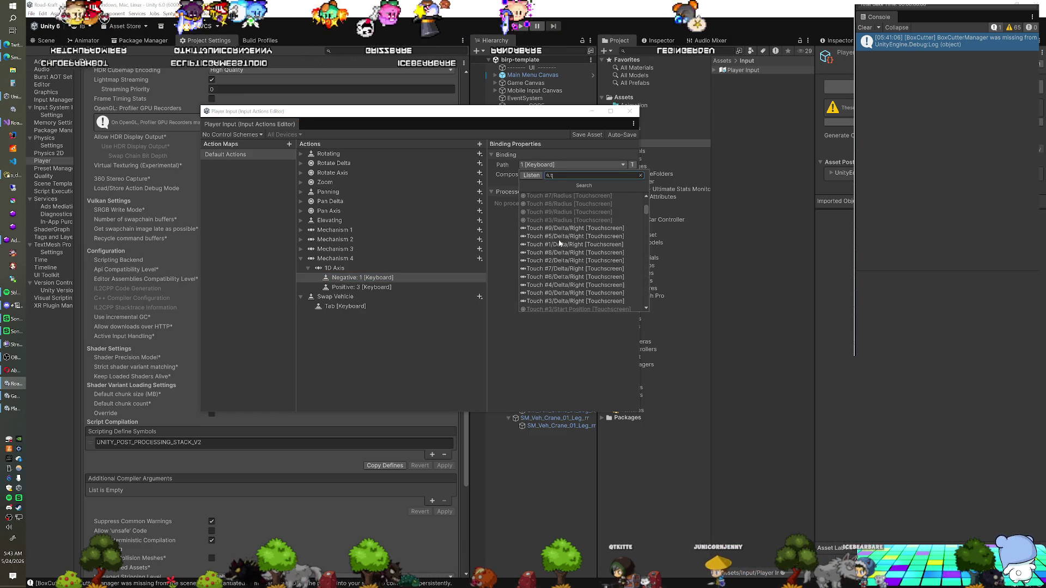
{"action": "scroll", "coordinate": [553, 256], "scroll_direction": "down", "scroll_amount": 5}
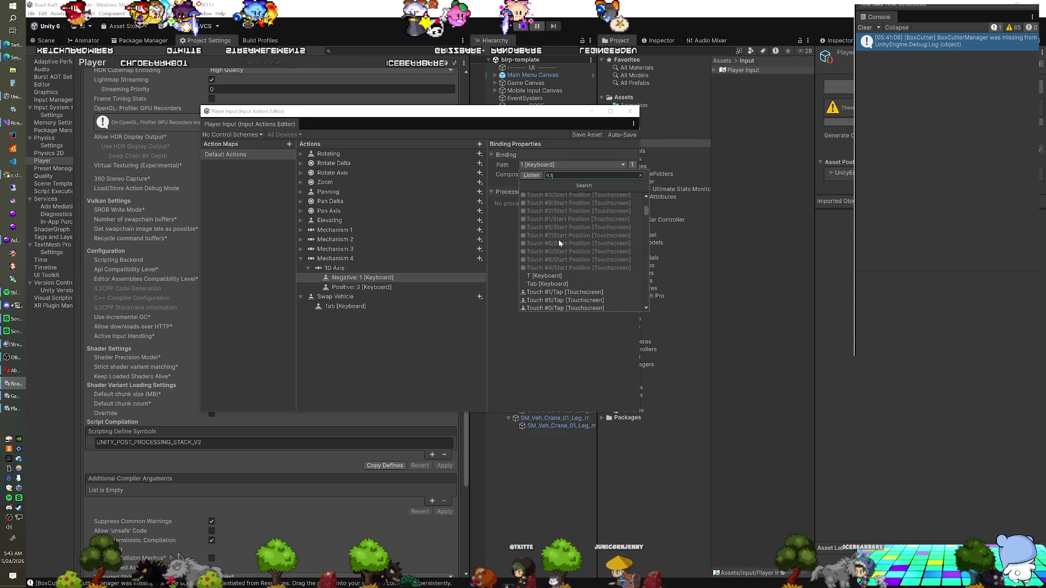
{"action": "left_click", "coordinate": [549, 277]}
Step: Bind Mechanism 4's positive direction to Y [Keyboard] and save the input actions asset
{"action": "key", "text": "Down"}
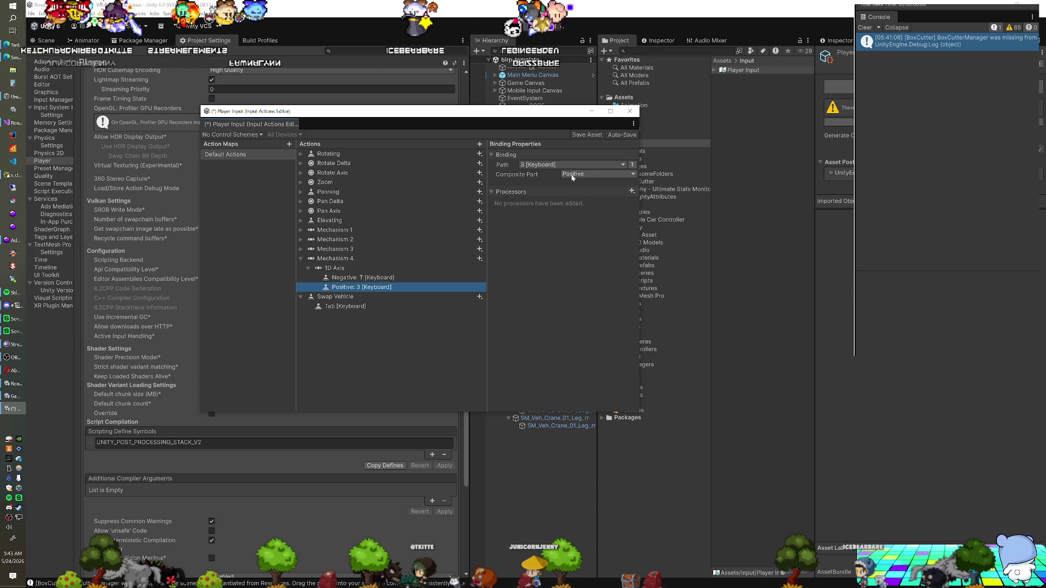
{"action": "left_click", "coordinate": [568, 163]}
{"action": "type", "text": "y"}
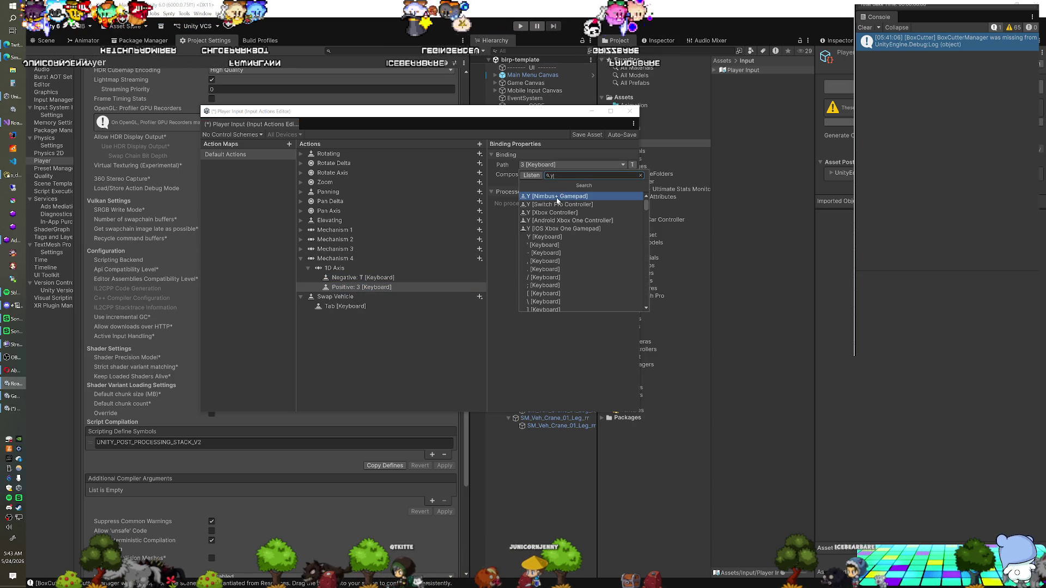
{"action": "left_click", "coordinate": [545, 236]}
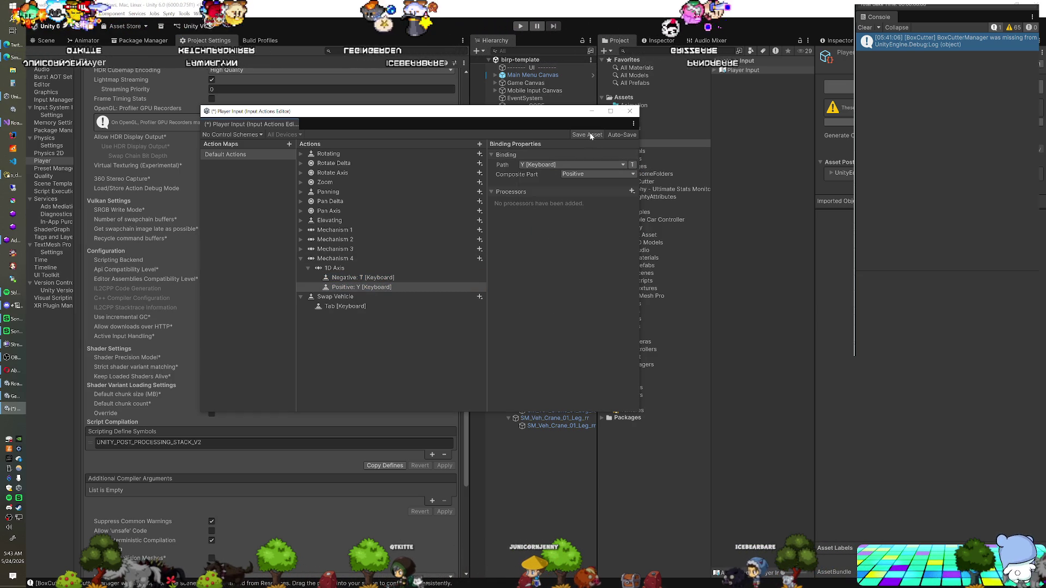
{"action": "left_click", "coordinate": [390, 278]}
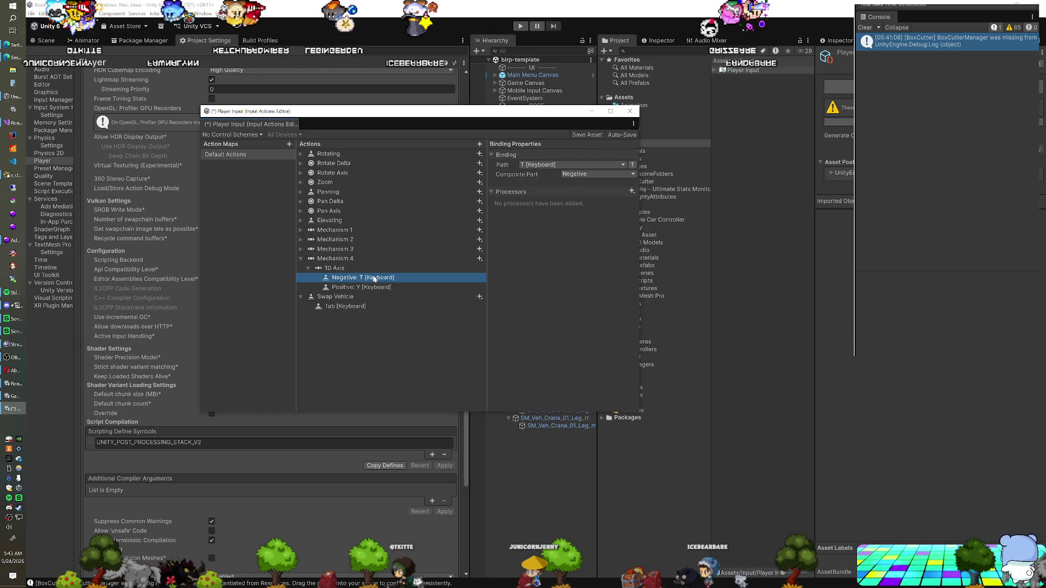
{"action": "left_click", "coordinate": [579, 137]}
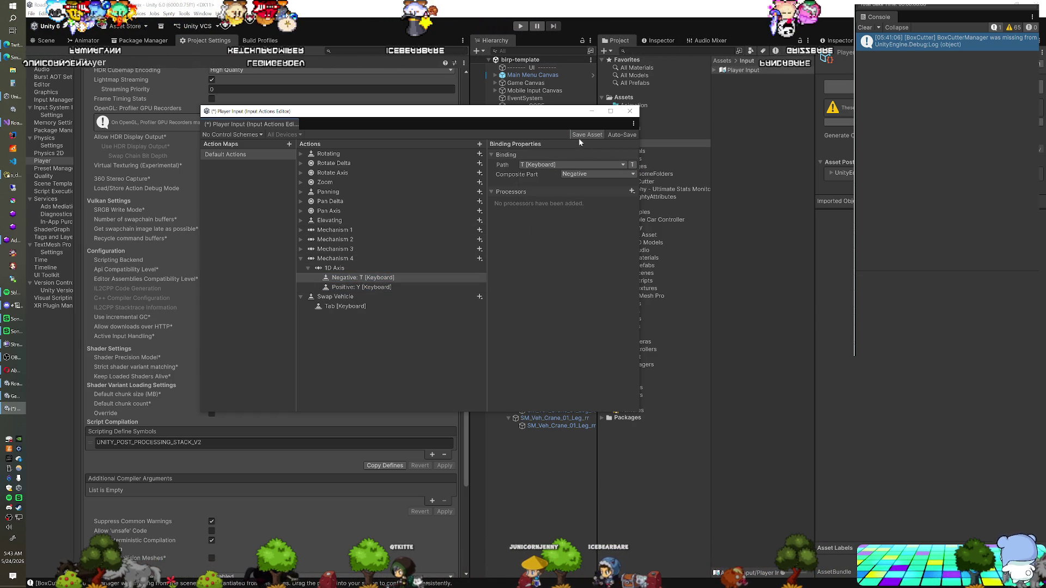
{"action": "left_click", "coordinate": [638, 114]}
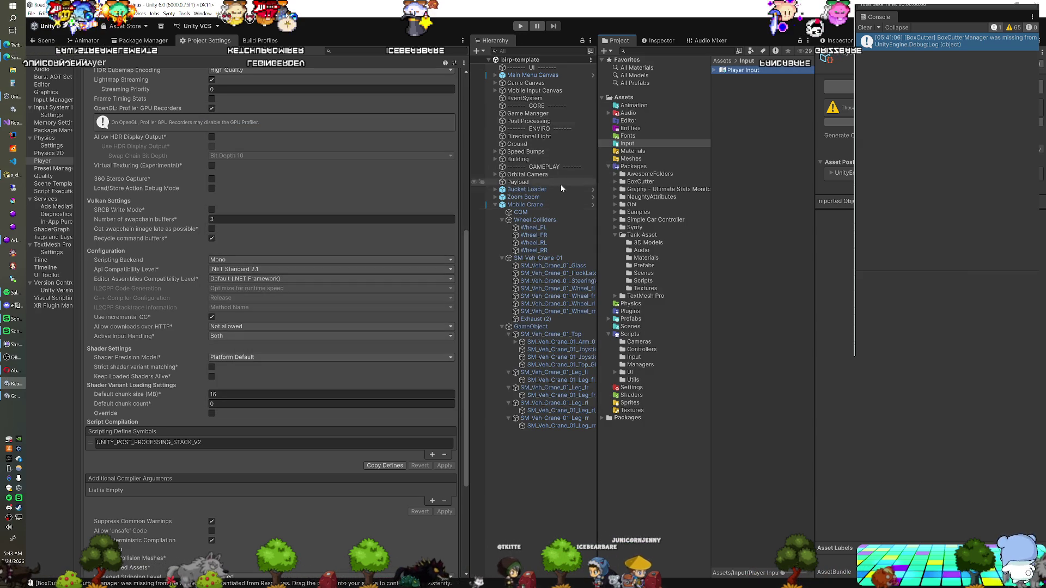
Step: Adjust the top section's mass, play the scene, and swing the arm joint via X Drive Target
{"action": "left_click", "coordinate": [536, 333]}
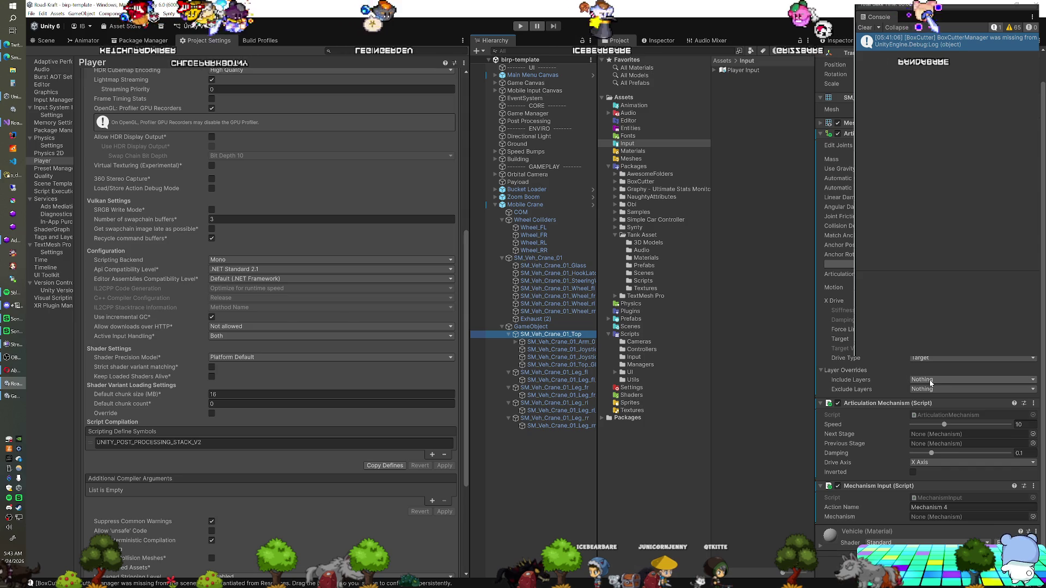
{"action": "left_click_drag", "start_coordinate": [831, 159], "coordinate": [850, 159]}
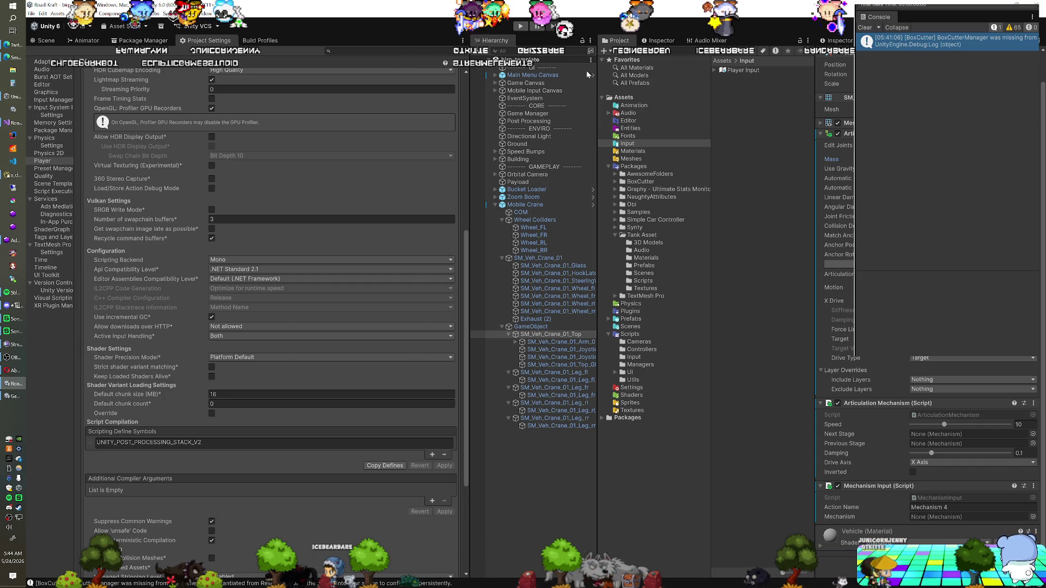
{"action": "left_click", "coordinate": [518, 27]}
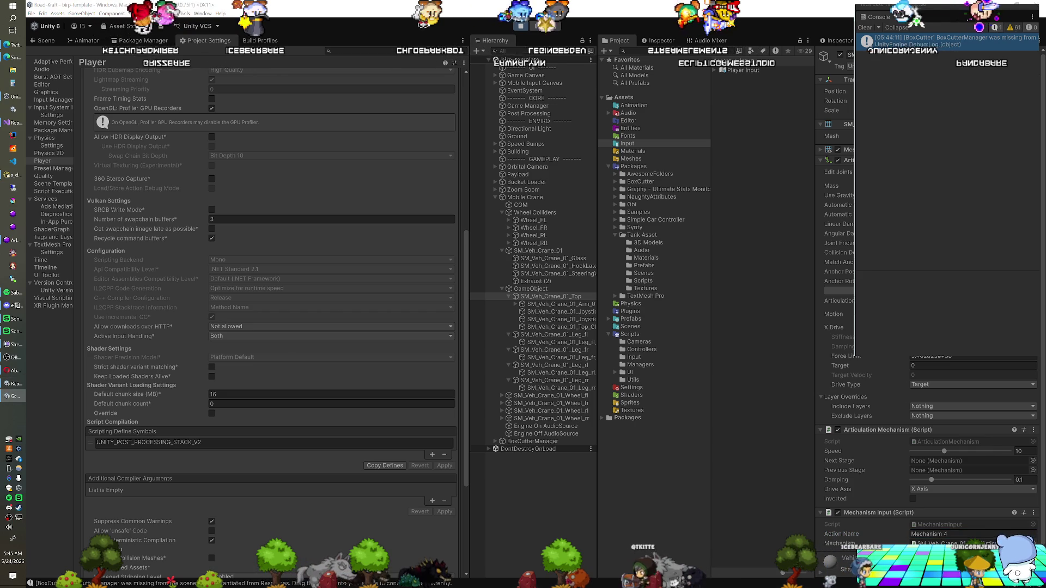
{"action": "left_click", "coordinate": [837, 430]}
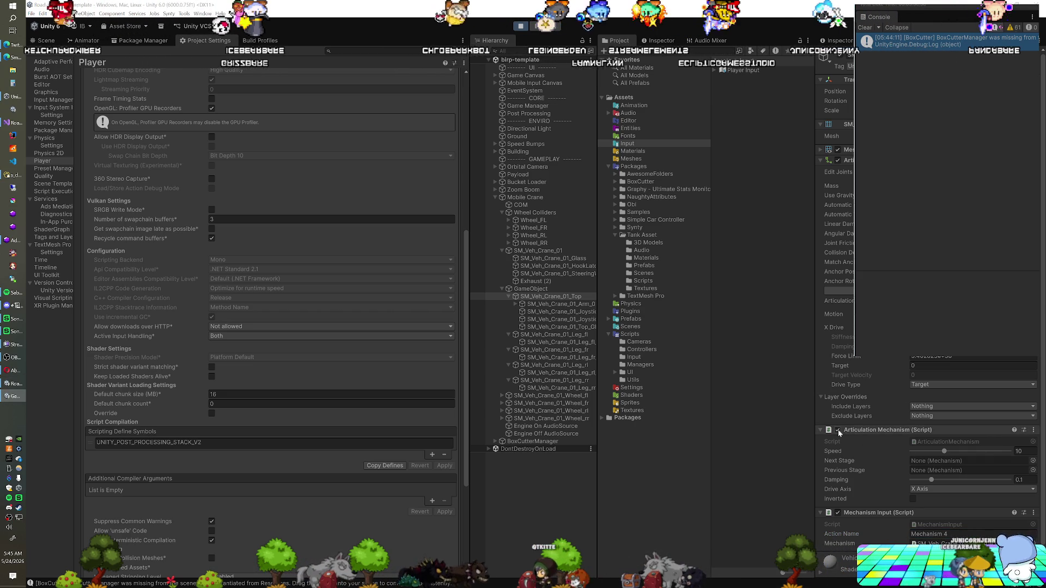
{"action": "mouse_move", "coordinate": [897, 368]}
{"action": "left_mouse_down"}
{"action": "mouse_move", "coordinate": [1002, 361]}
{"action": "mouse_move", "coordinate": [600, 346]}
{"action": "mouse_move", "coordinate": [753, 342]}
{"action": "left_mouse_up"}
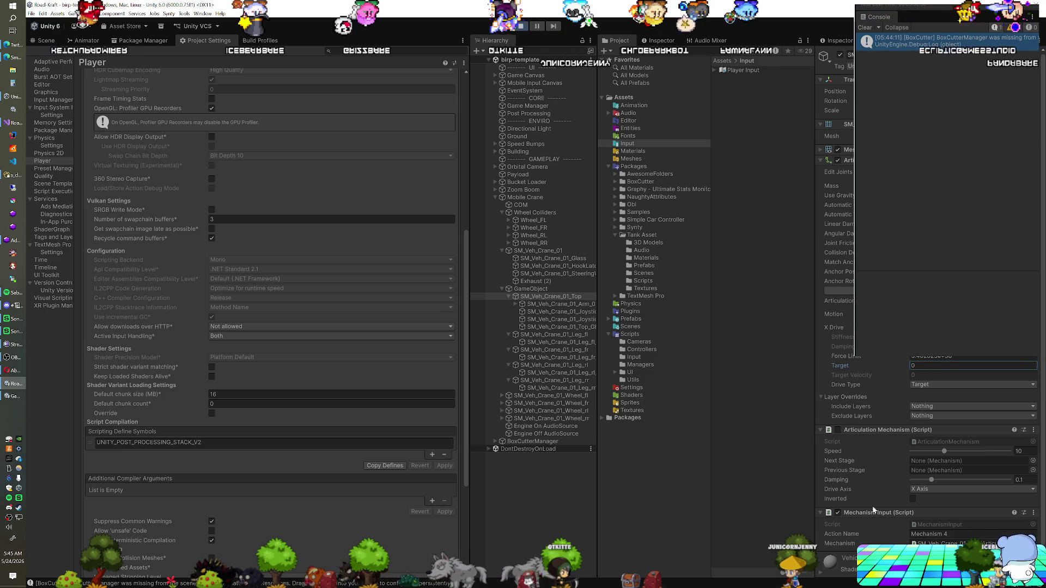
{"action": "left_click", "coordinate": [838, 430]}
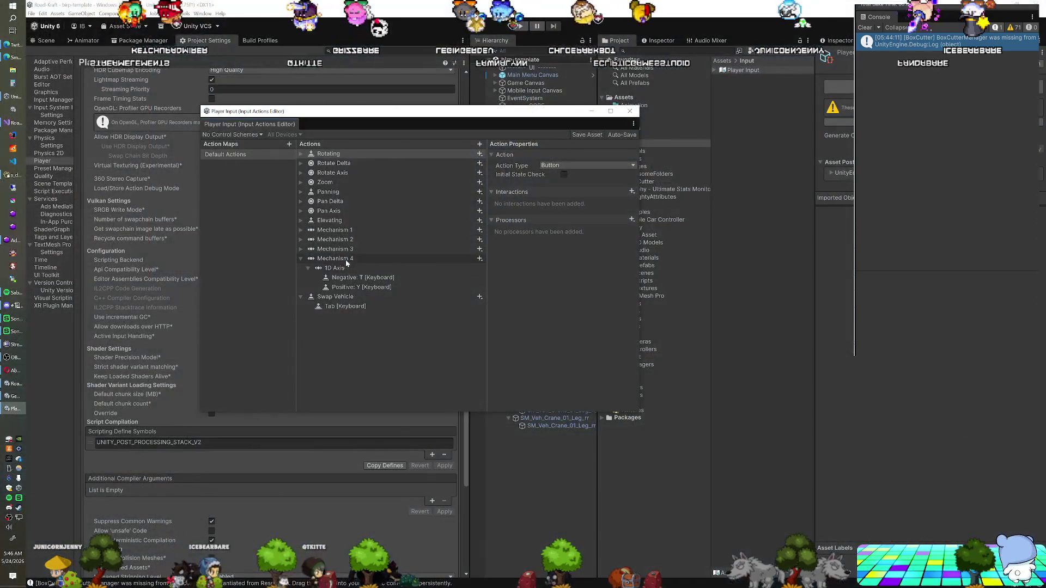
Step: Check the Mechanism 4 action in the input actions editor, close it, and reselect the crane top
{"action": "double_click", "coordinate": [346, 261]}
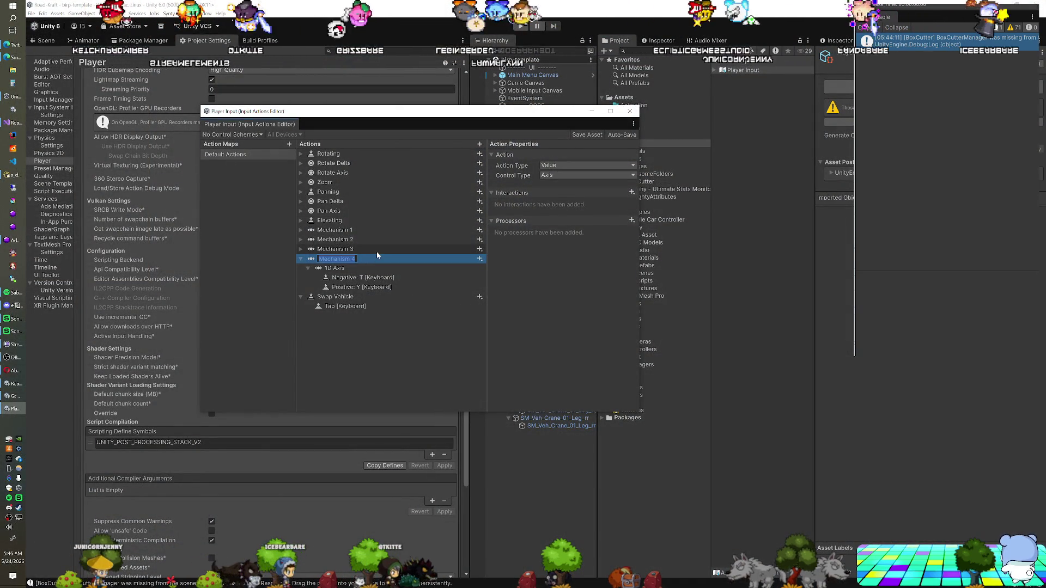
{"action": "left_click", "coordinate": [630, 111]}
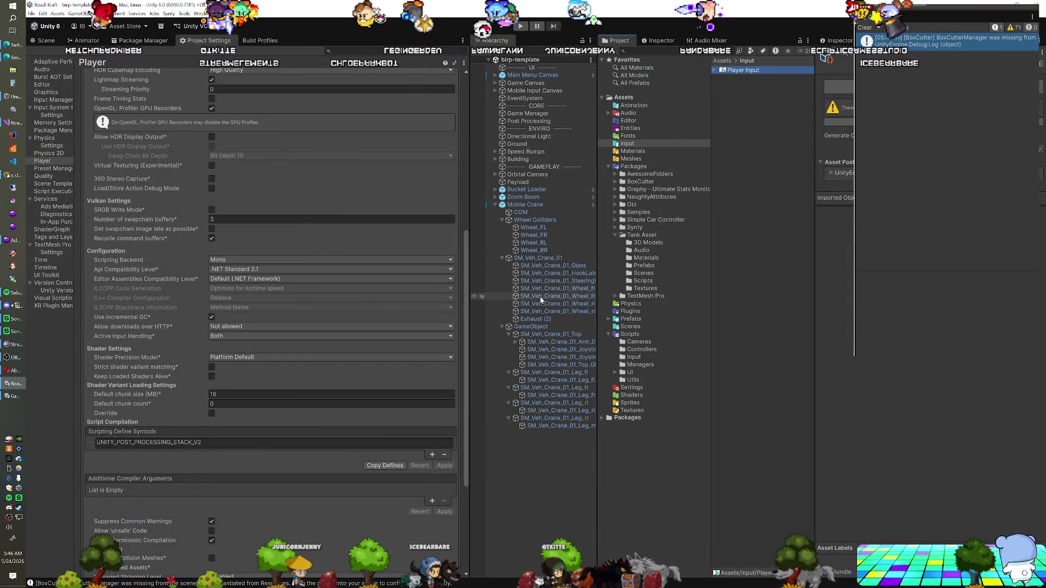
{"action": "left_click", "coordinate": [538, 336]}
Step: Confirm the crane top's Mechanism 4 action name, then inspect Arm_01's Mechanism 2 articulation settings
{"action": "left_click", "coordinate": [969, 536]}
{"action": "key", "text": "ctrl+v"}
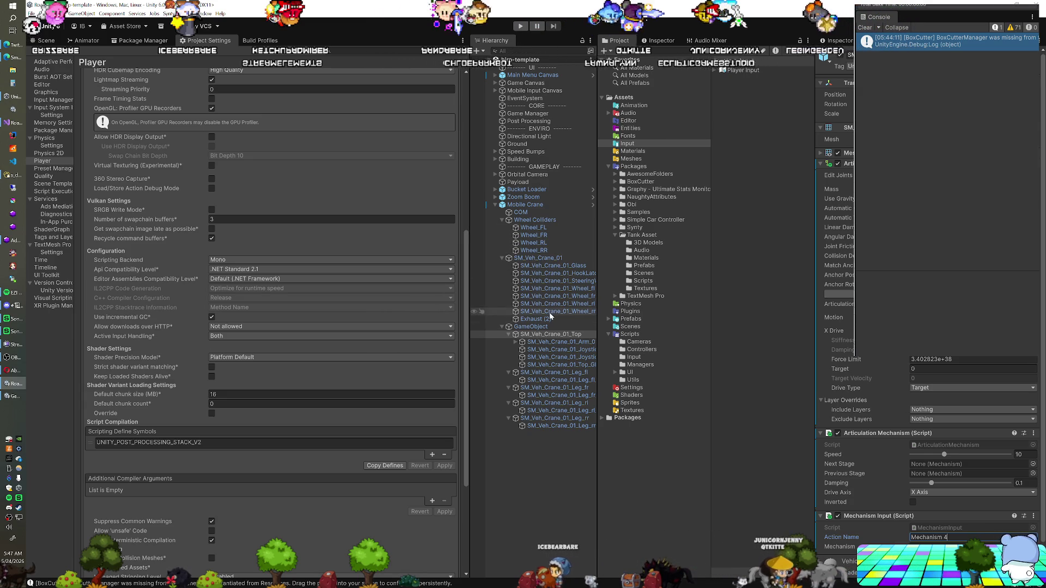
{"action": "left_click", "coordinate": [555, 342]}
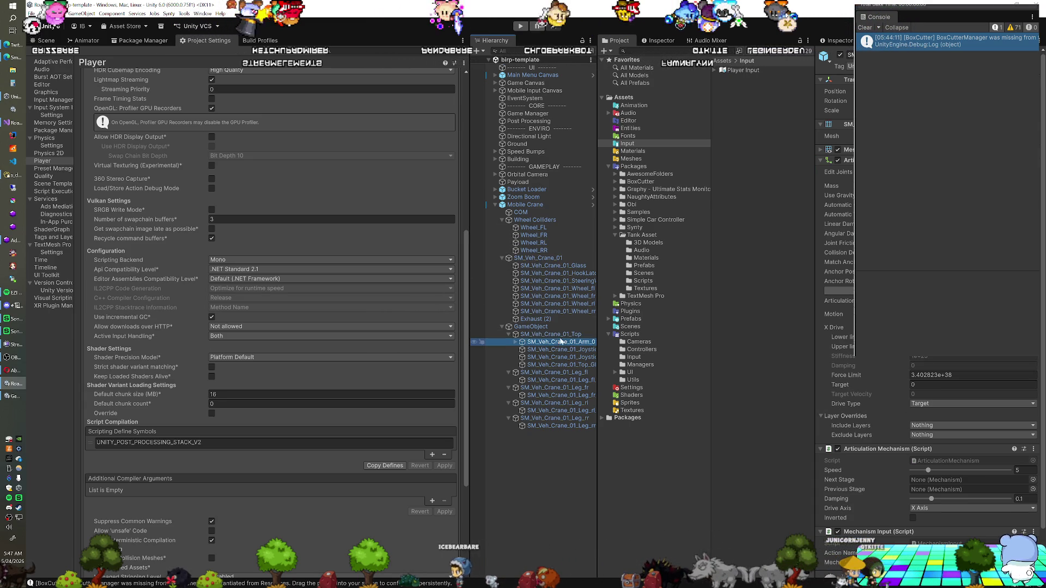
{"action": "scroll", "coordinate": [926, 327], "scroll_direction": "down", "scroll_amount": 2}
{"action": "scroll", "coordinate": [927, 327], "scroll_direction": "up", "scroll_amount": 1}
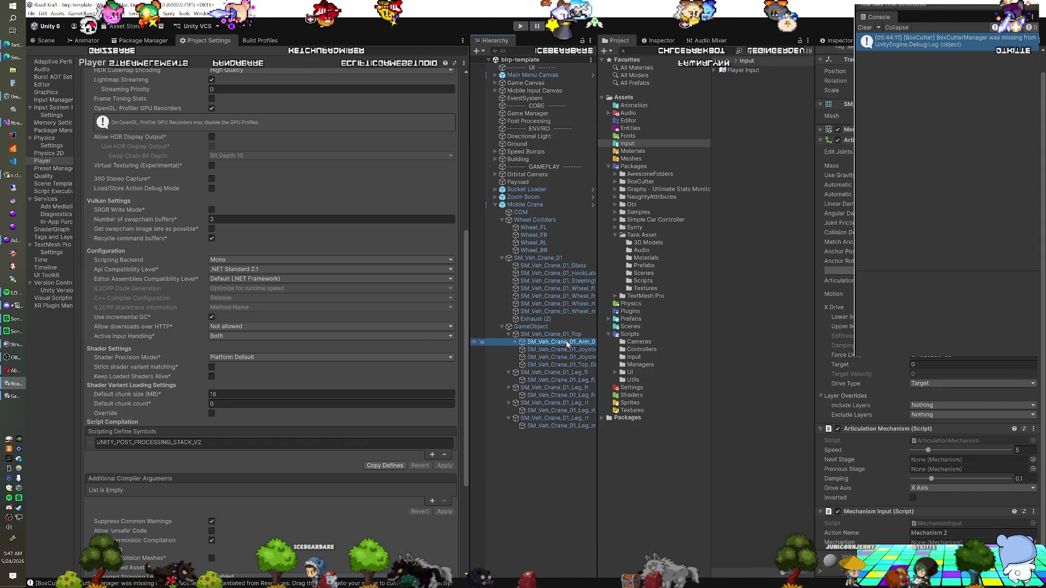
Step: Lock a second Inspector on Arm_01 and show SM_Veh_Crane_01_Top's mechanism settings beside it
{"action": "left_click", "coordinate": [658, 41]}
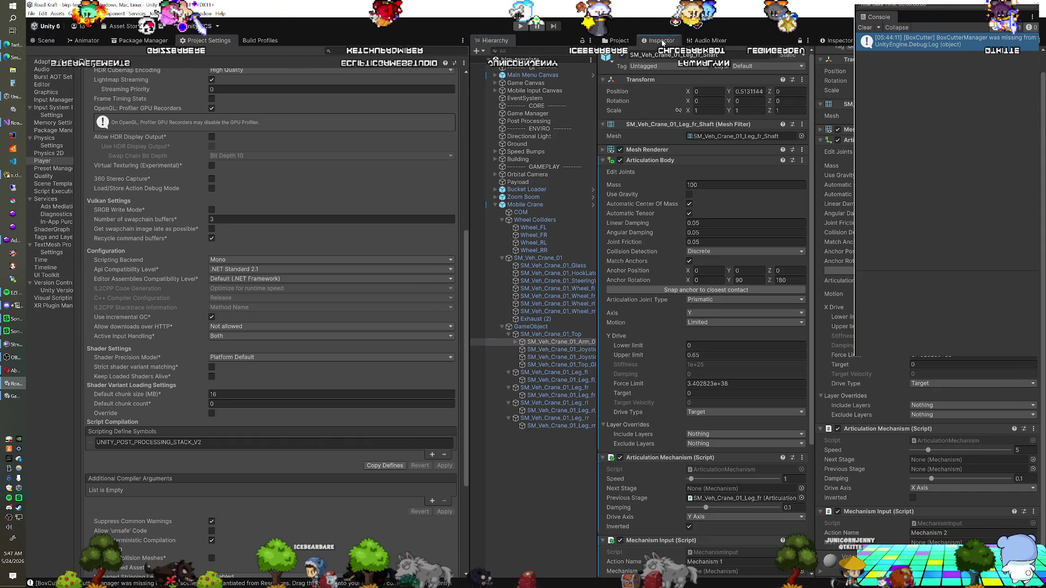
{"action": "left_click", "coordinate": [800, 40]}
{"action": "left_click", "coordinate": [800, 40]}
{"action": "left_click", "coordinate": [550, 334]}
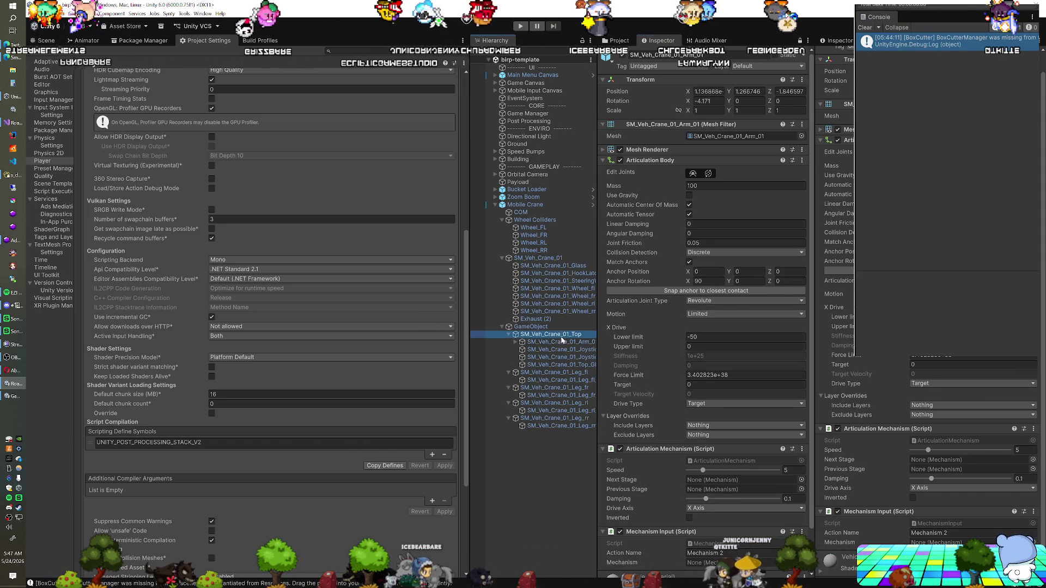
{"action": "scroll", "coordinate": [737, 298], "scroll_direction": "down", "scroll_amount": 2}
{"action": "scroll", "coordinate": [926, 436], "scroll_direction": "down", "scroll_amount": 1}
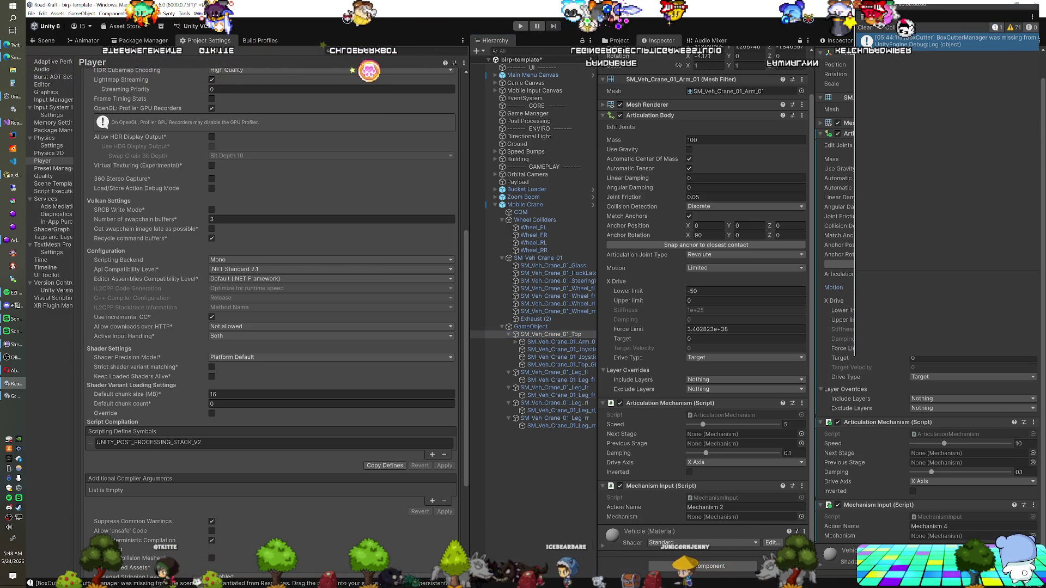
{"action": "left_click", "coordinate": [927, 310]}
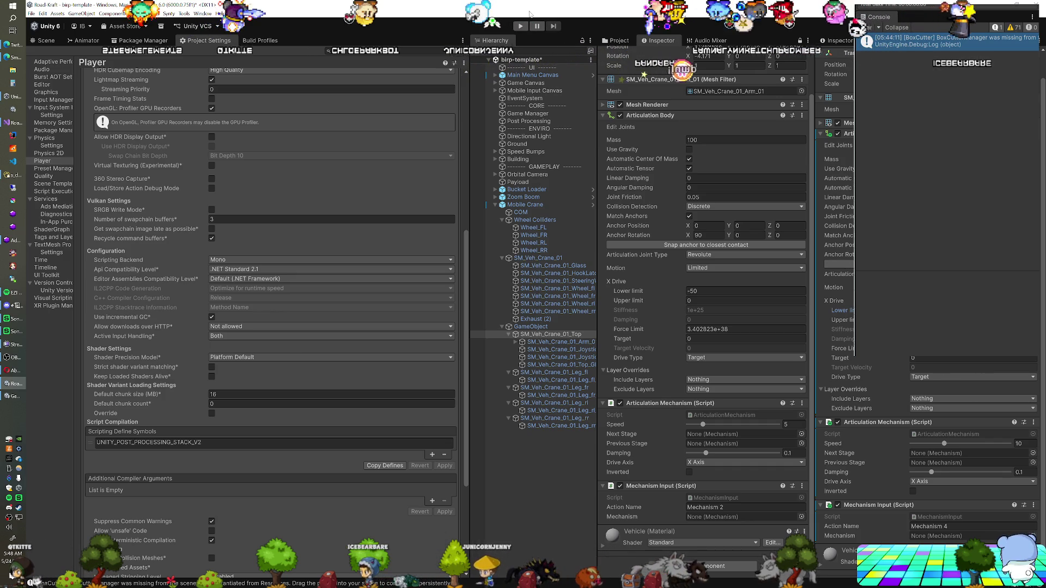
Step: Enter Play mode with Ctrl+P to test the crane's arm controls
{"action": "key", "text": "ctrl+p"}
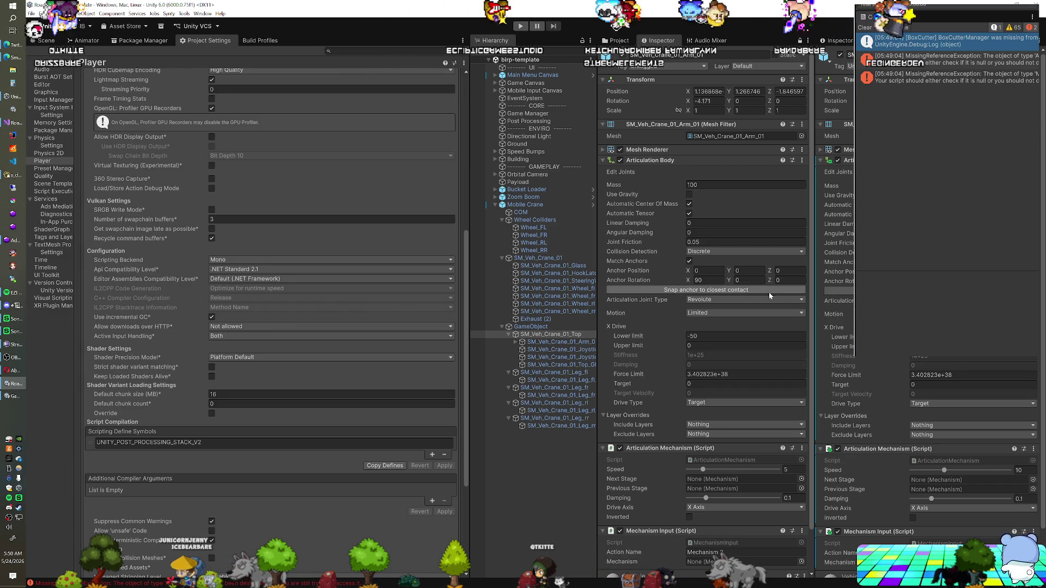
Step: Find the X-axis limit condition in ArticulationMechanism's Update and begin typing 'body.li' there
{"action": "left_click", "coordinate": [13, 135]}
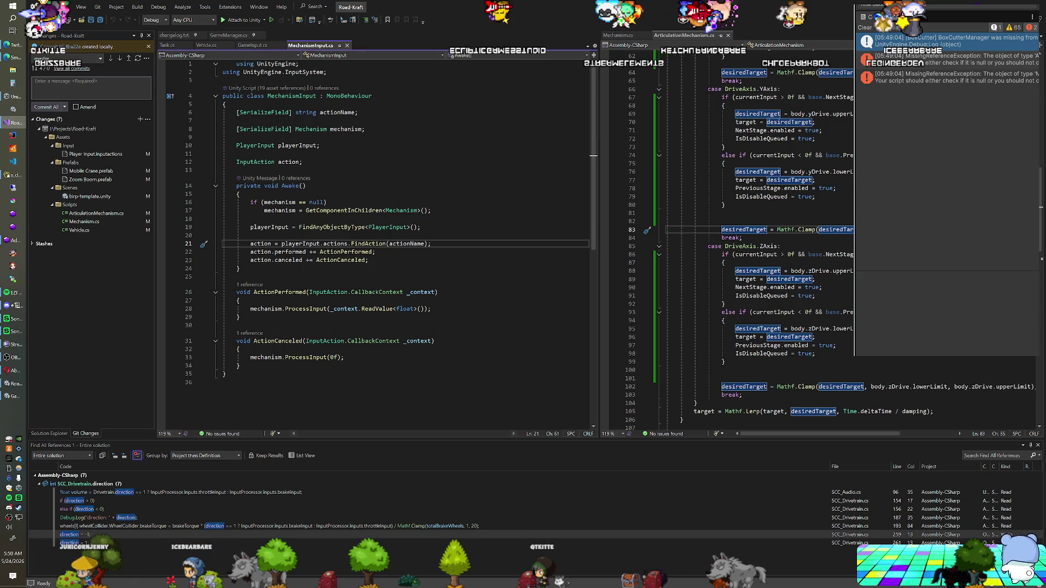
{"action": "scroll", "coordinate": [763, 240], "scroll_direction": "up", "scroll_amount": 9}
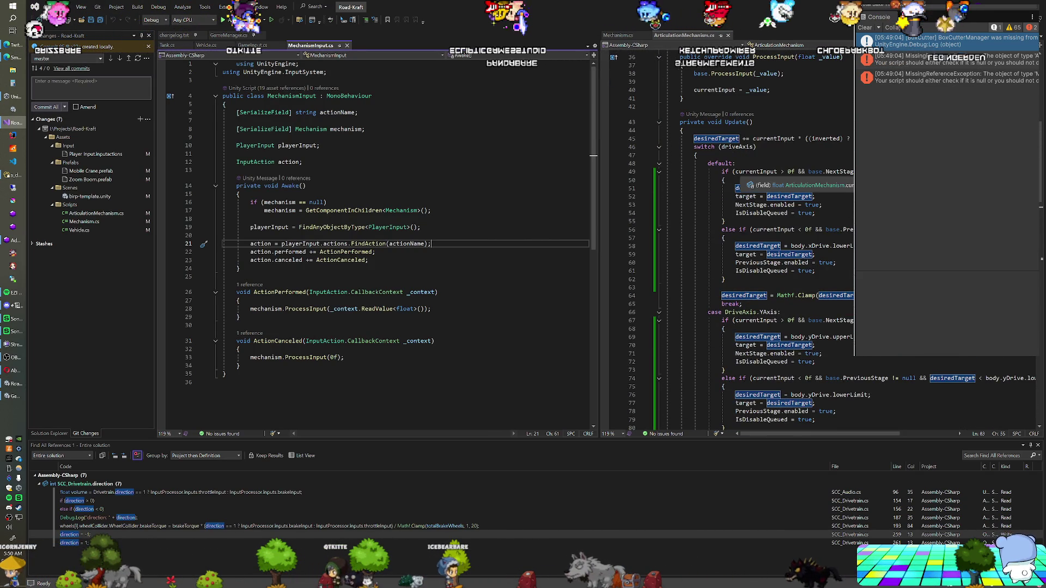
{"action": "scroll", "coordinate": [755, 179], "scroll_direction": "up", "scroll_amount": 4}
{"action": "scroll", "coordinate": [755, 179], "scroll_direction": "up", "scroll_amount": 6}
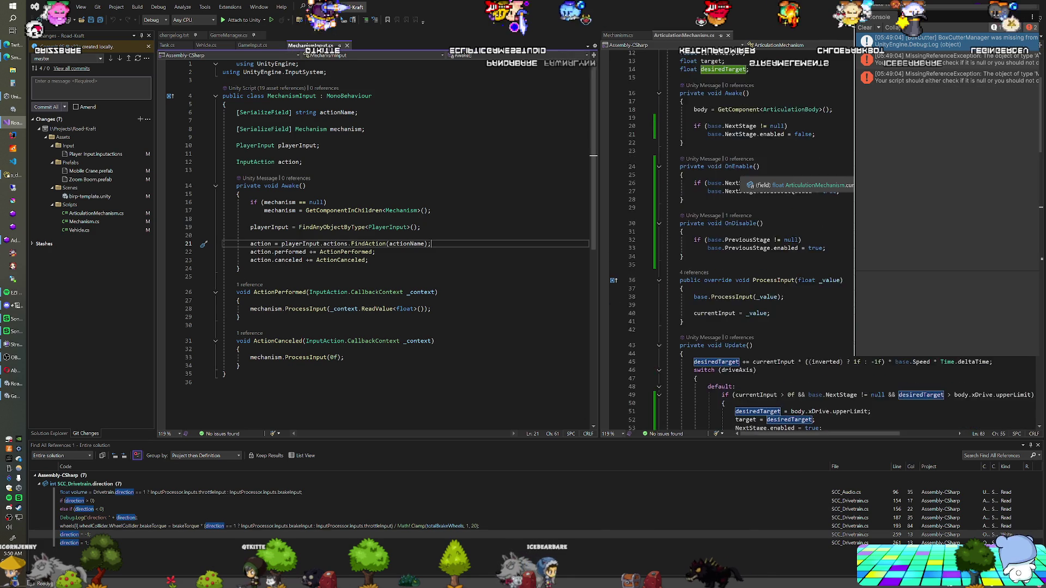
{"action": "scroll", "coordinate": [755, 180], "scroll_direction": "up", "scroll_amount": 1}
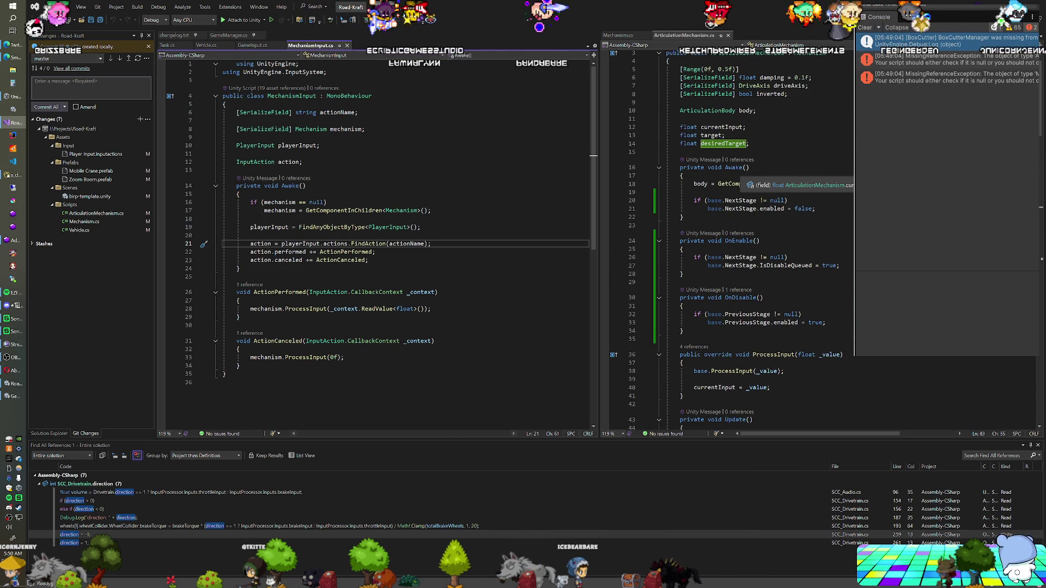
{"action": "scroll", "coordinate": [754, 180], "scroll_direction": "down", "scroll_amount": 7}
{"action": "left_click", "coordinate": [733, 271]}
{"action": "type", "text": "body.licurrentInput > 0f && base.N"}
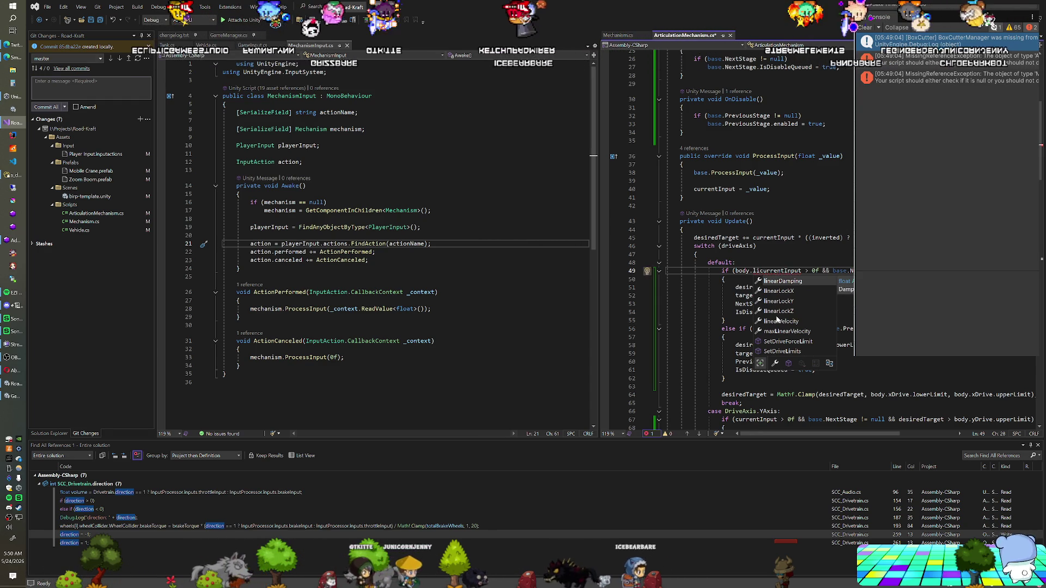
{"action": "key", "text": "alt+Tab"}
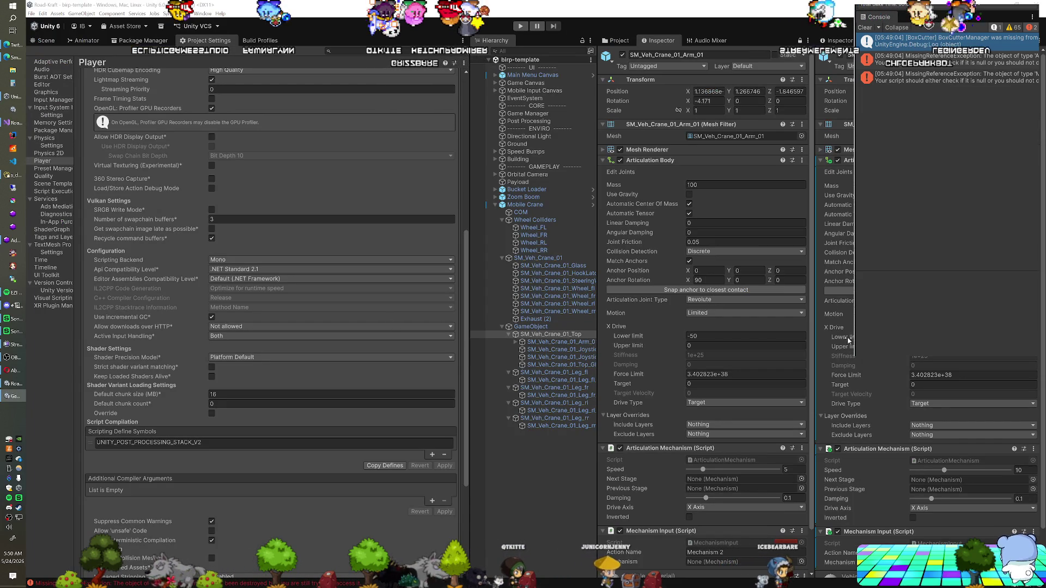
Step: Type '.mo' and browse the body's autocomplete member list for the right drive property
{"action": "left_click", "coordinate": [23, 120]}
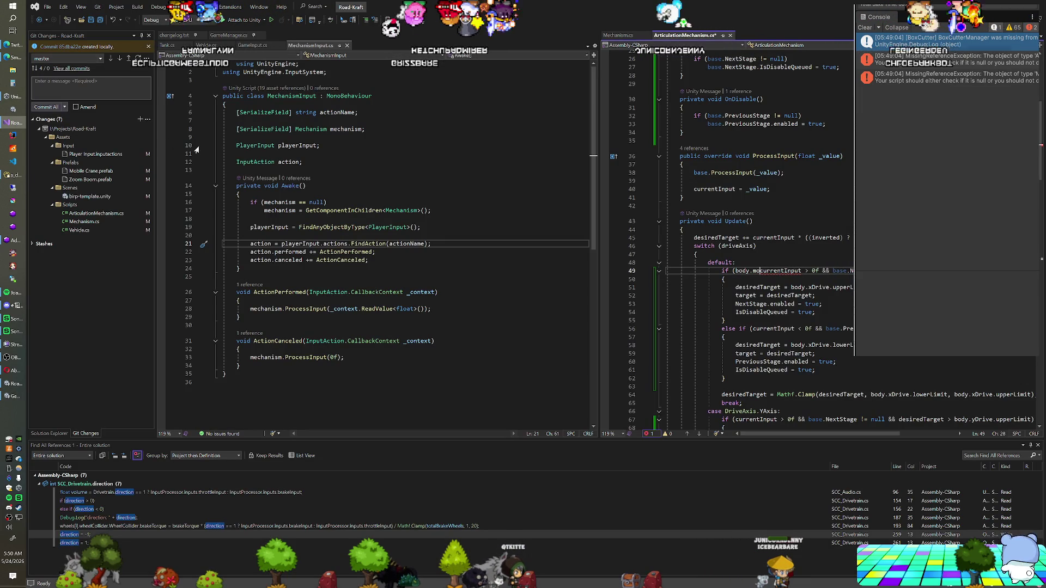
{"action": "type", "text": ".mo"}
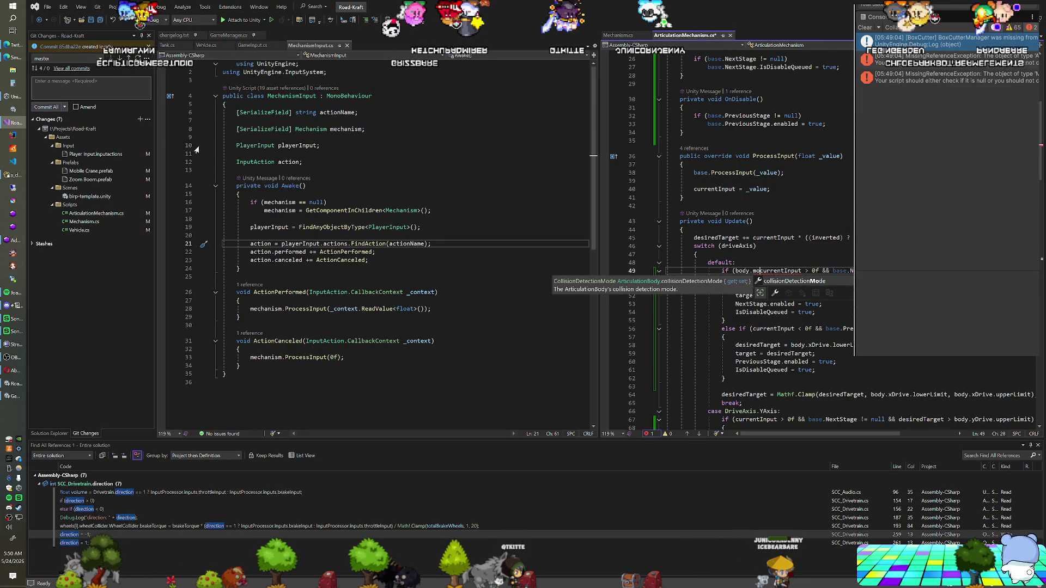
{"action": "key", "text": "BackSpace"}
{"action": "key", "text": "BackSpace"}
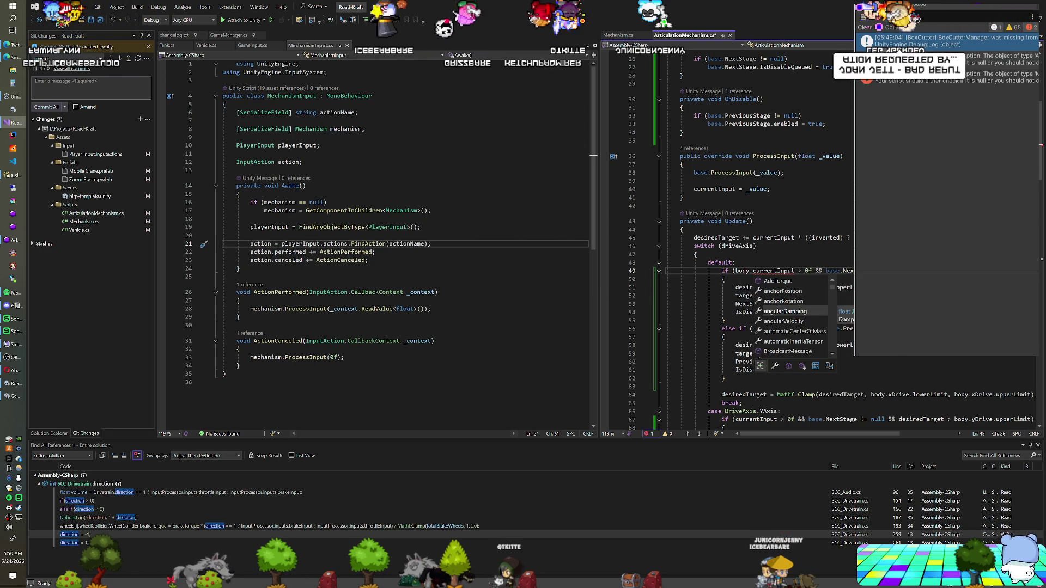
{"action": "scroll", "coordinate": [787, 308], "scroll_direction": "down", "scroll_amount": 2}
{"action": "scroll", "coordinate": [786, 309], "scroll_direction": "down", "scroll_amount": 2}
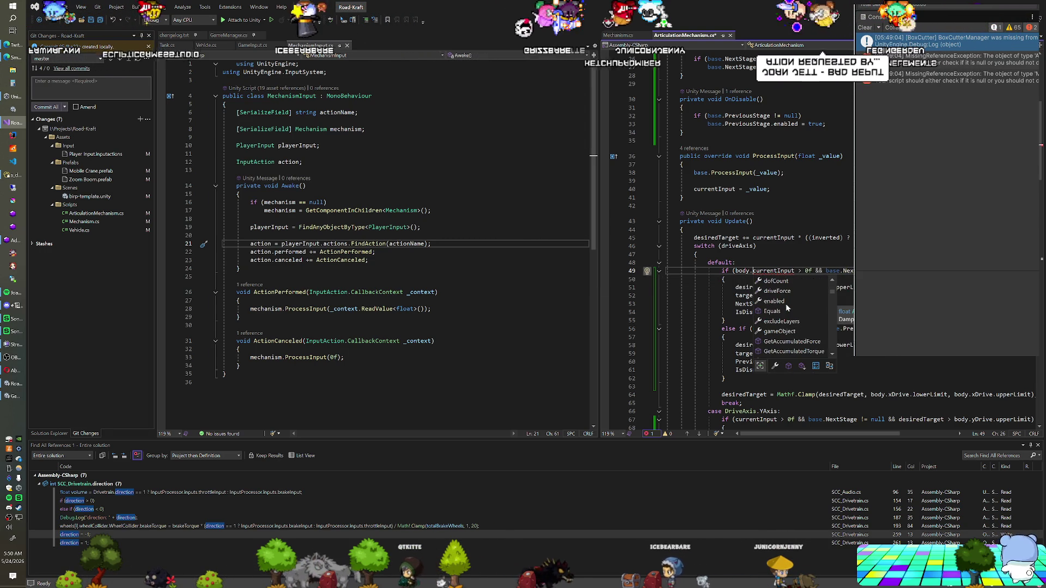
{"action": "scroll", "coordinate": [786, 306], "scroll_direction": "down", "scroll_amount": 4}
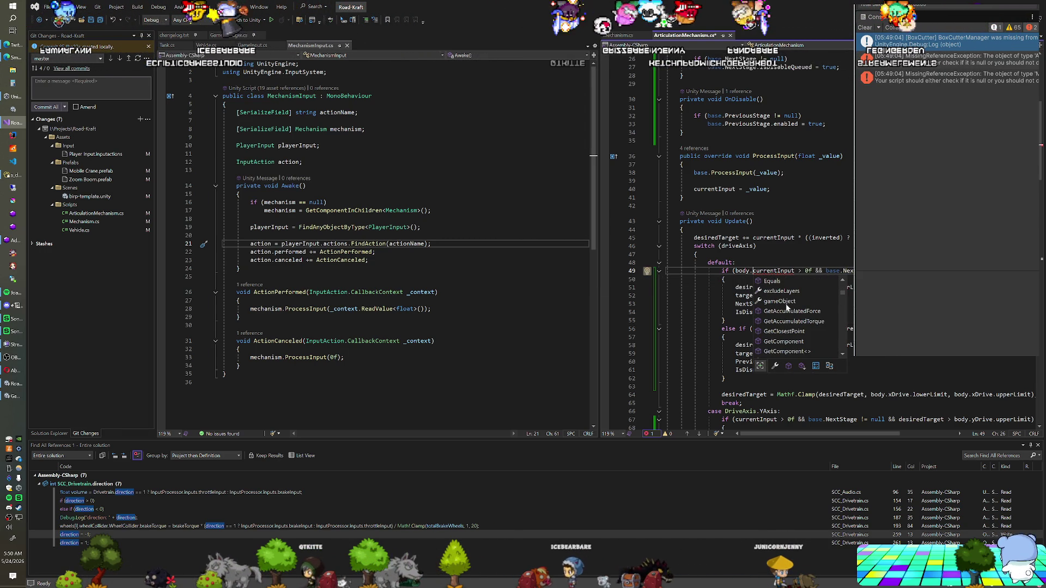
{"action": "scroll", "coordinate": [787, 309], "scroll_direction": "down", "scroll_amount": 6}
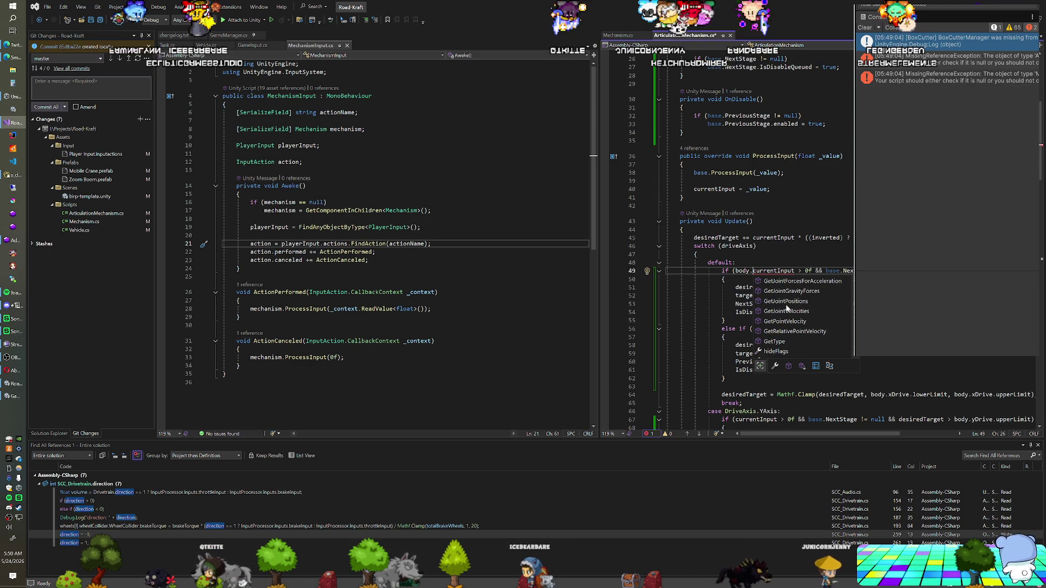
{"action": "scroll", "coordinate": [786, 309], "scroll_direction": "up", "scroll_amount": 3}
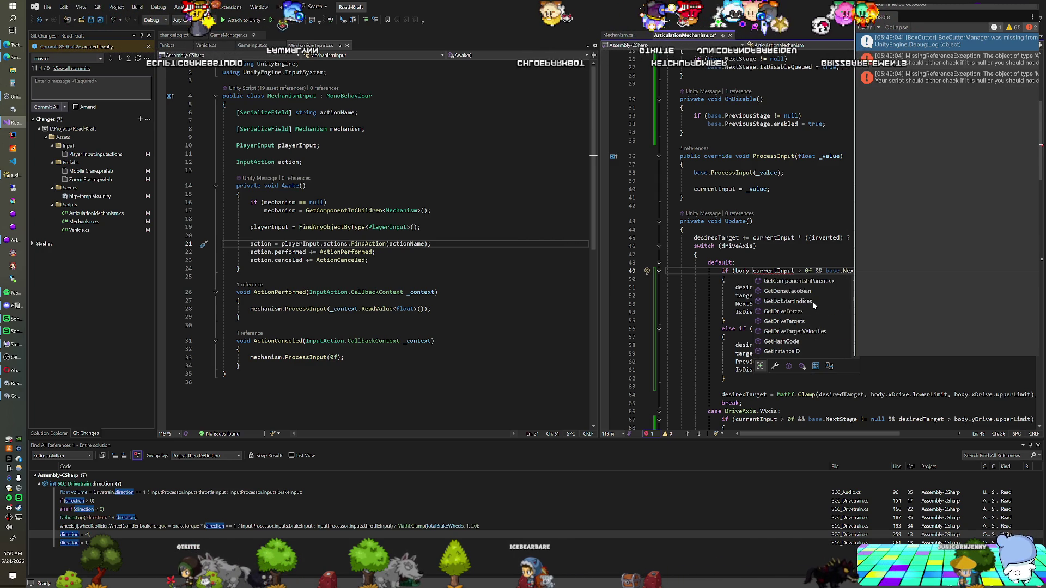
{"action": "scroll", "coordinate": [813, 303], "scroll_direction": "down", "scroll_amount": 2}
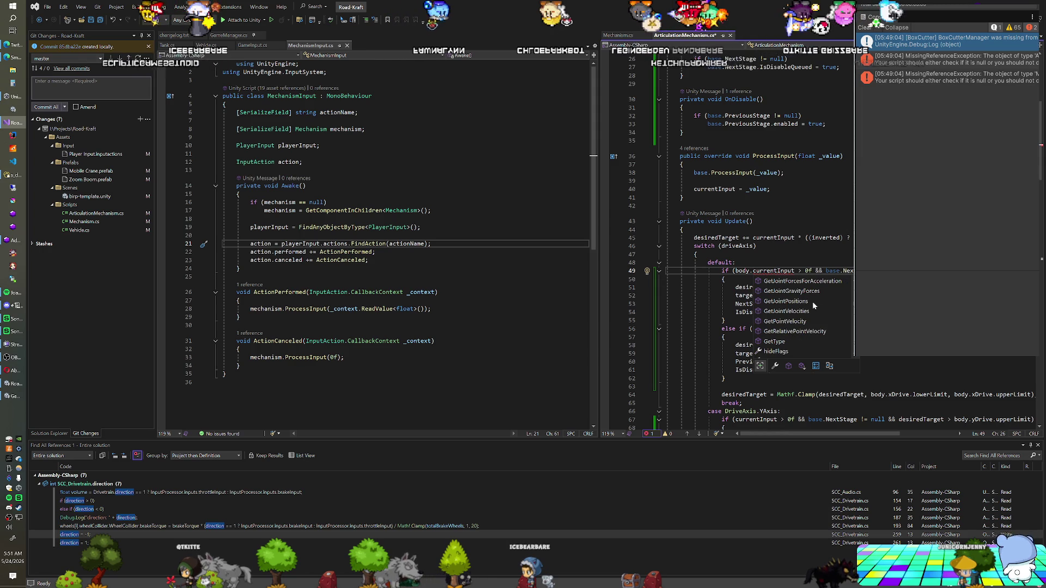
{"action": "scroll", "coordinate": [813, 303], "scroll_direction": "down", "scroll_amount": 1}
{"action": "scroll", "coordinate": [814, 305], "scroll_direction": "down", "scroll_amount": 1}
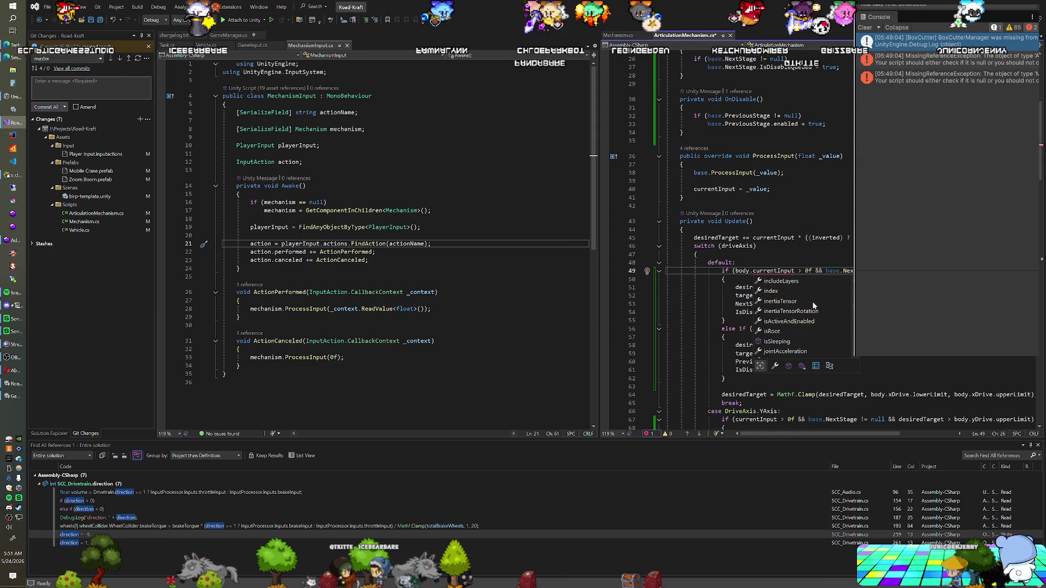
{"action": "scroll", "coordinate": [814, 305], "scroll_direction": "down", "scroll_amount": 1}
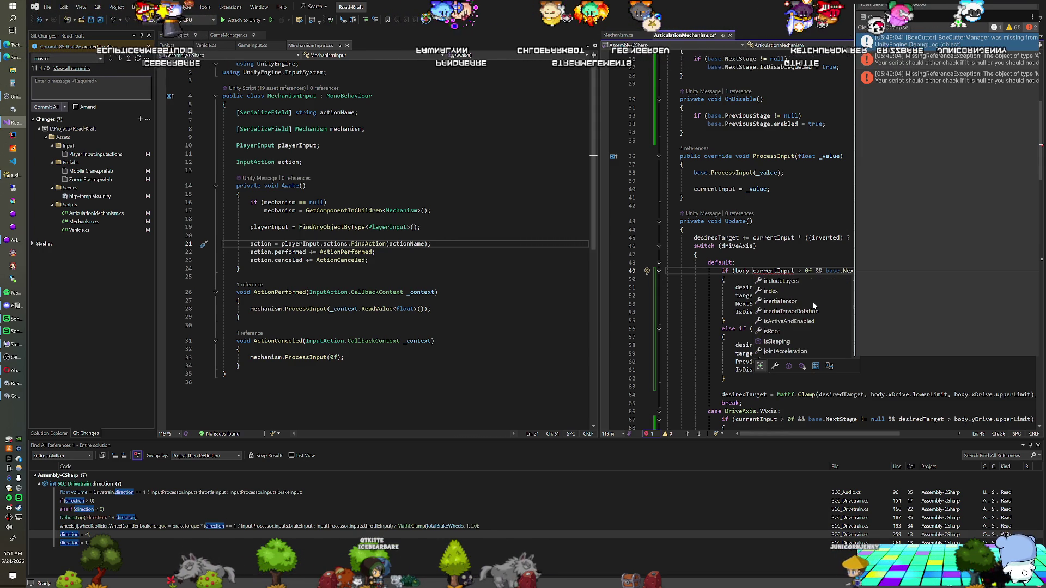
{"action": "scroll", "coordinate": [813, 305], "scroll_direction": "down", "scroll_amount": 2}
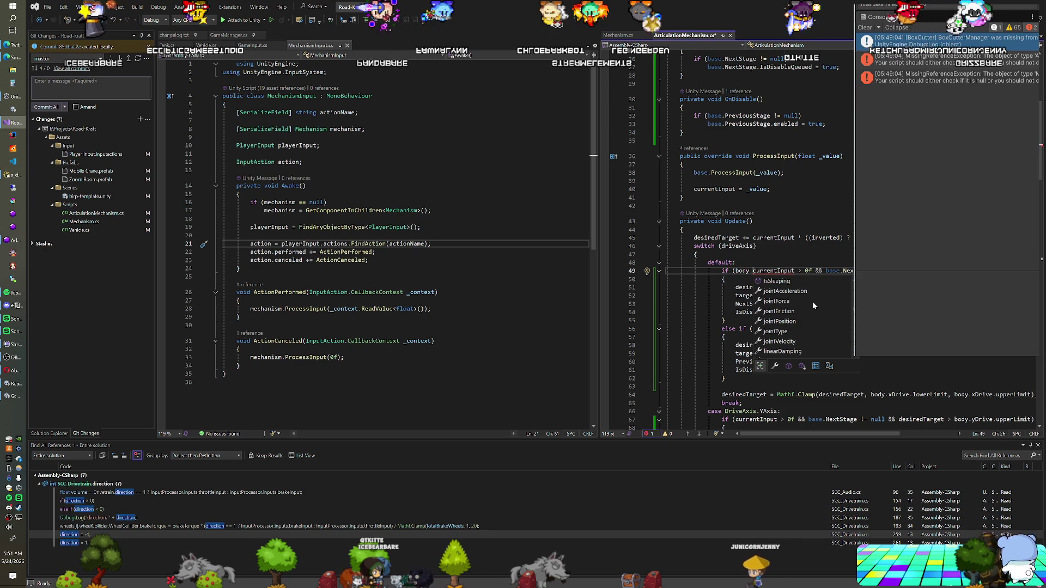
{"action": "scroll", "coordinate": [812, 302], "scroll_direction": "down", "scroll_amount": 2}
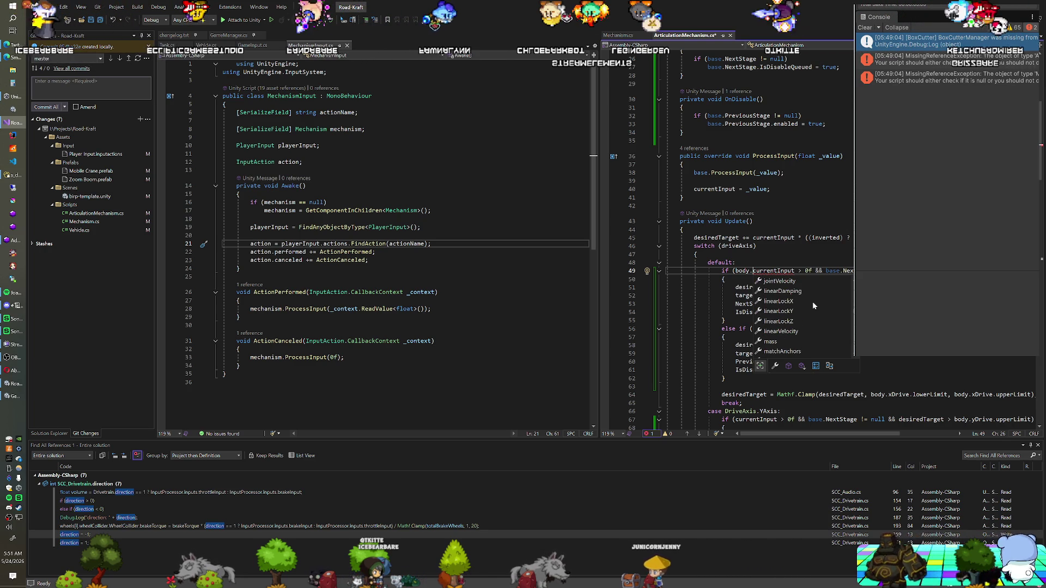
{"action": "scroll", "coordinate": [813, 302], "scroll_direction": "down", "scroll_amount": 2}
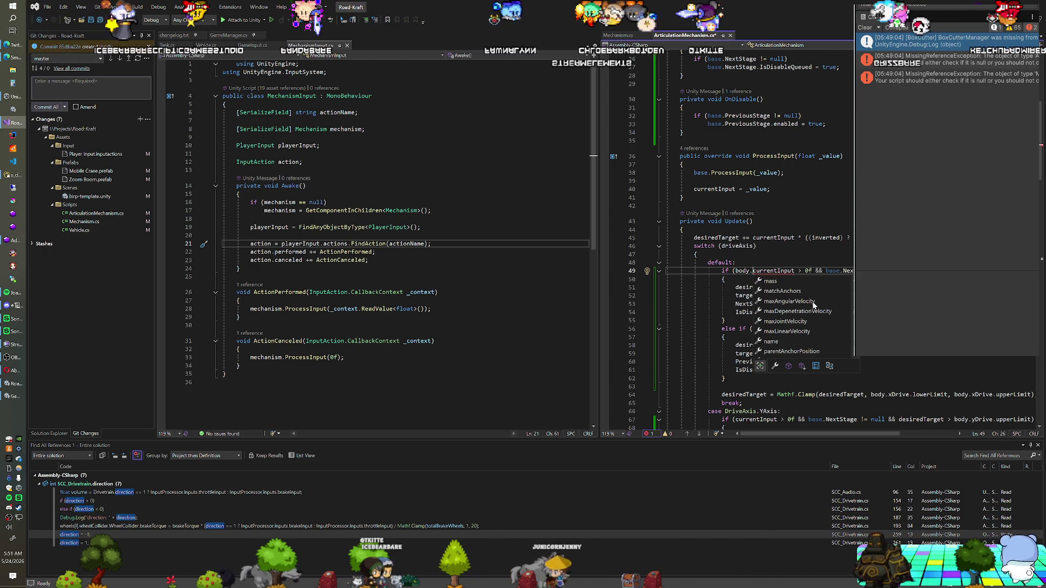
{"action": "scroll", "coordinate": [813, 302], "scroll_direction": "down", "scroll_amount": 1}
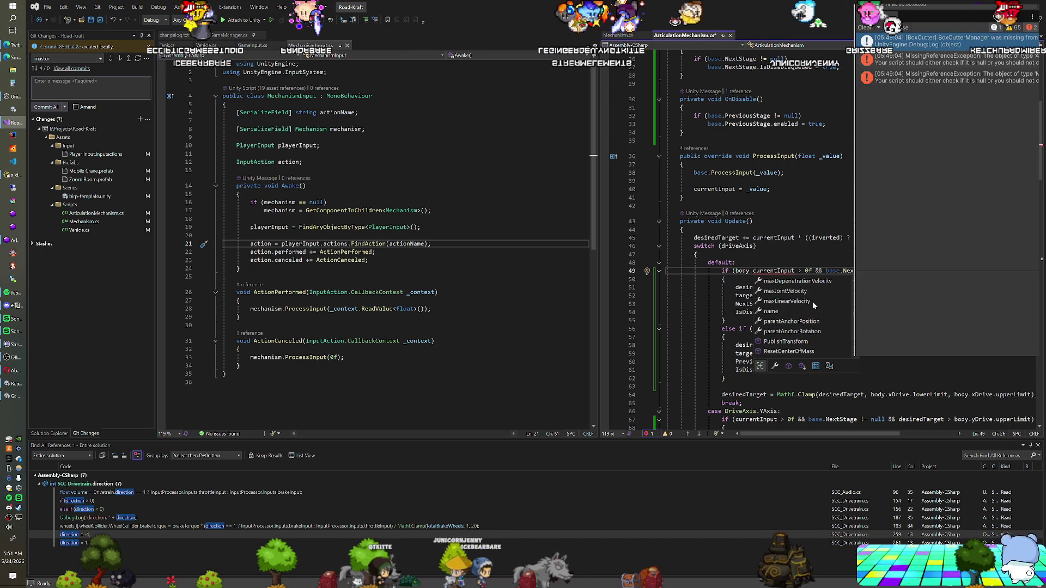
{"action": "scroll", "coordinate": [813, 305], "scroll_direction": "down", "scroll_amount": 1}
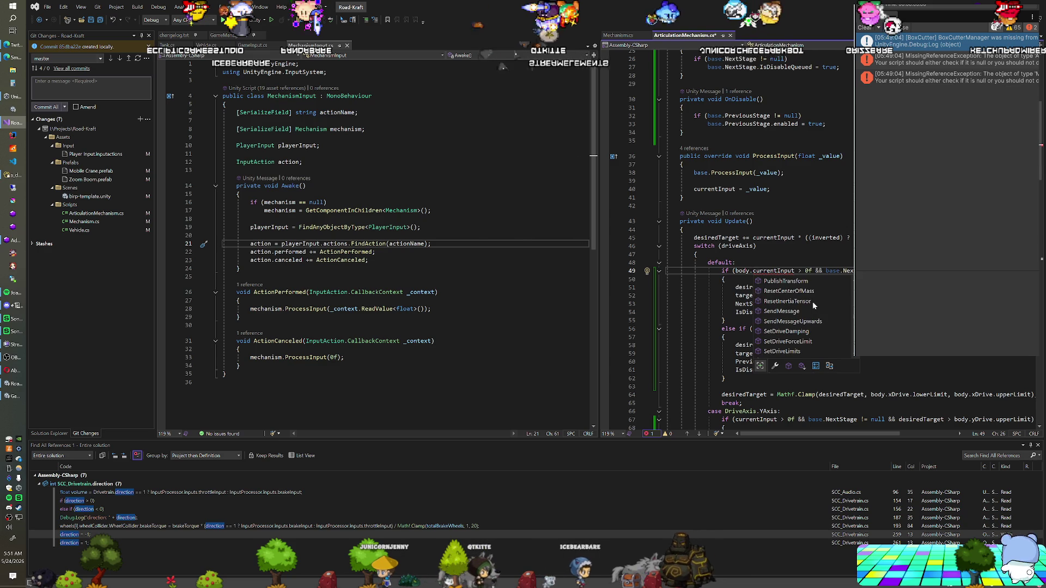
{"action": "scroll", "coordinate": [813, 302], "scroll_direction": "down", "scroll_amount": 3}
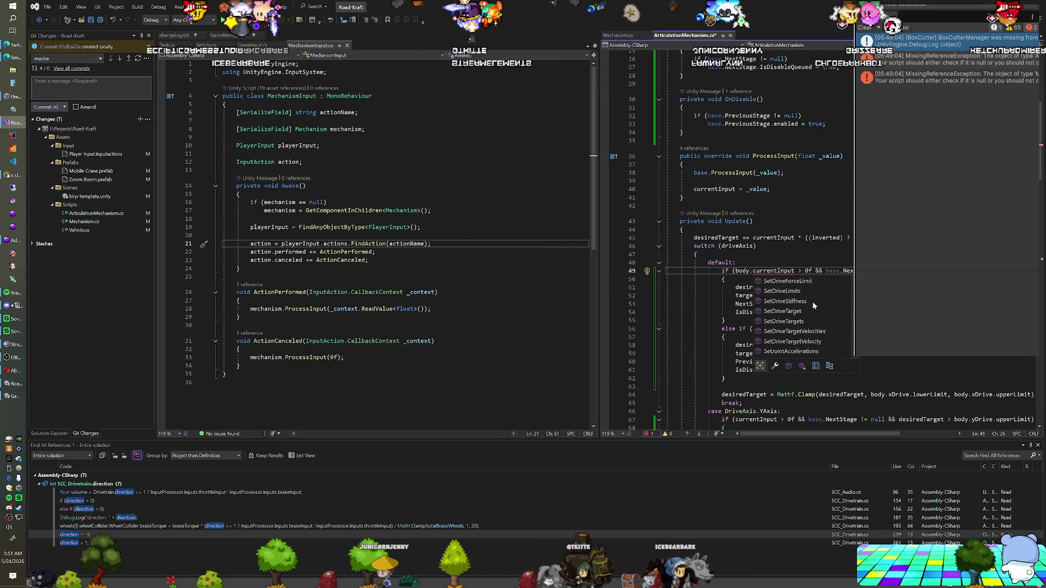
{"action": "scroll", "coordinate": [813, 305], "scroll_direction": "down", "scroll_amount": 3}
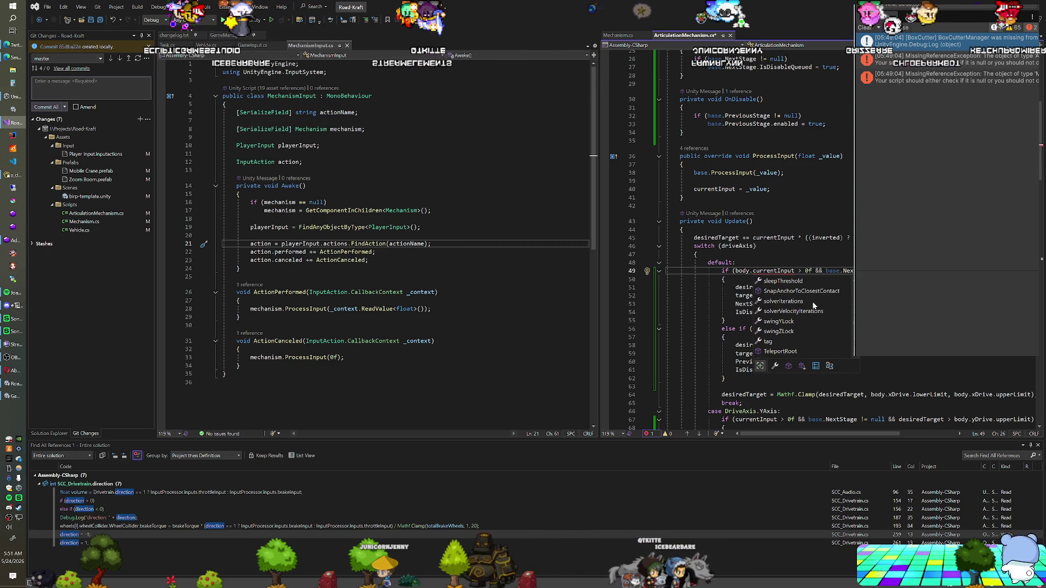
{"action": "scroll", "coordinate": [812, 302], "scroll_direction": "down", "scroll_amount": 2}
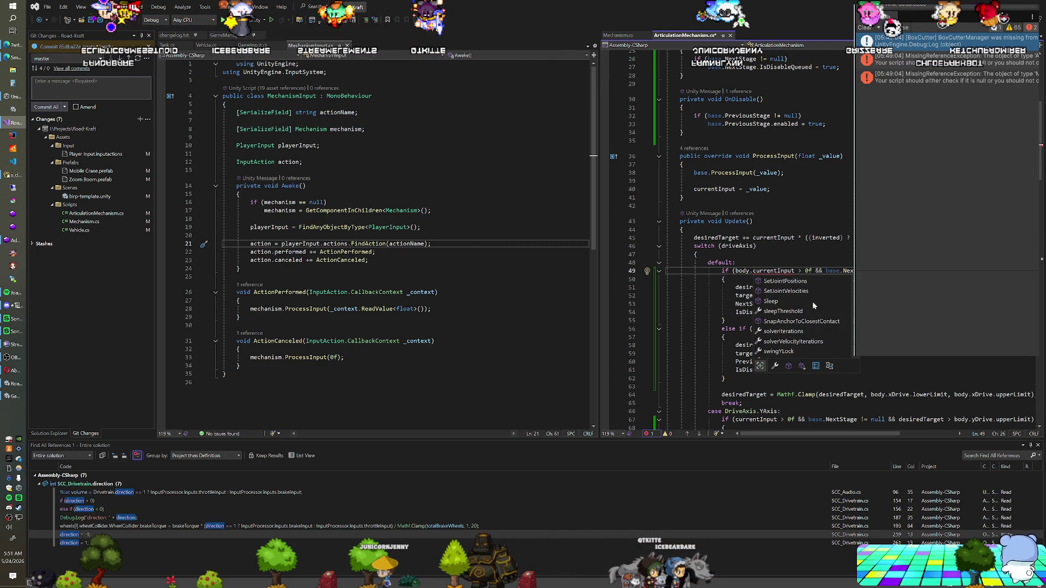
{"action": "scroll", "coordinate": [812, 302], "scroll_direction": "down", "scroll_amount": 1}
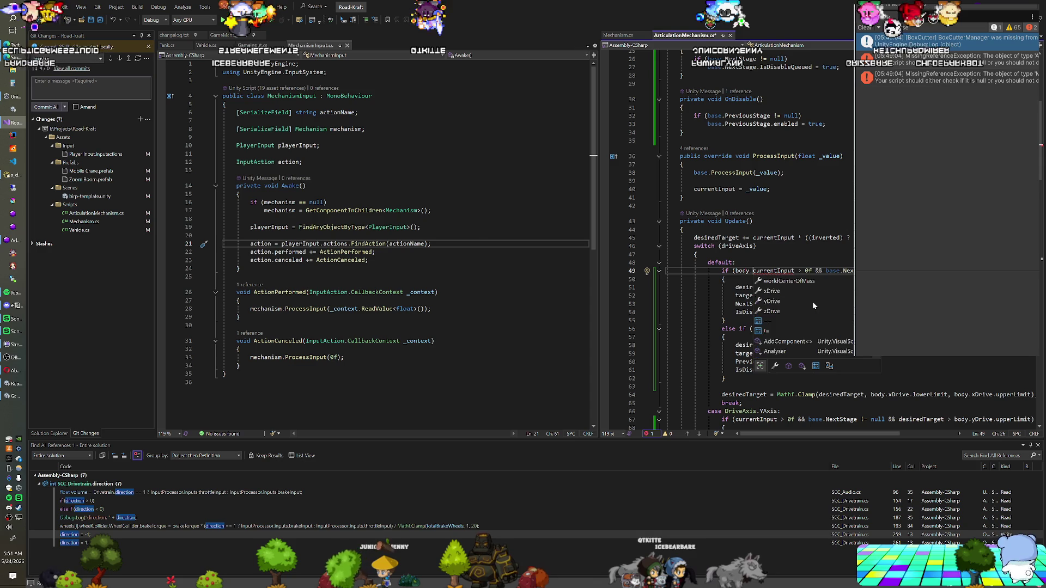
{"action": "scroll", "coordinate": [813, 305], "scroll_direction": "up", "scroll_amount": 1}
{"action": "scroll", "coordinate": [812, 302], "scroll_direction": "up", "scroll_amount": 2}
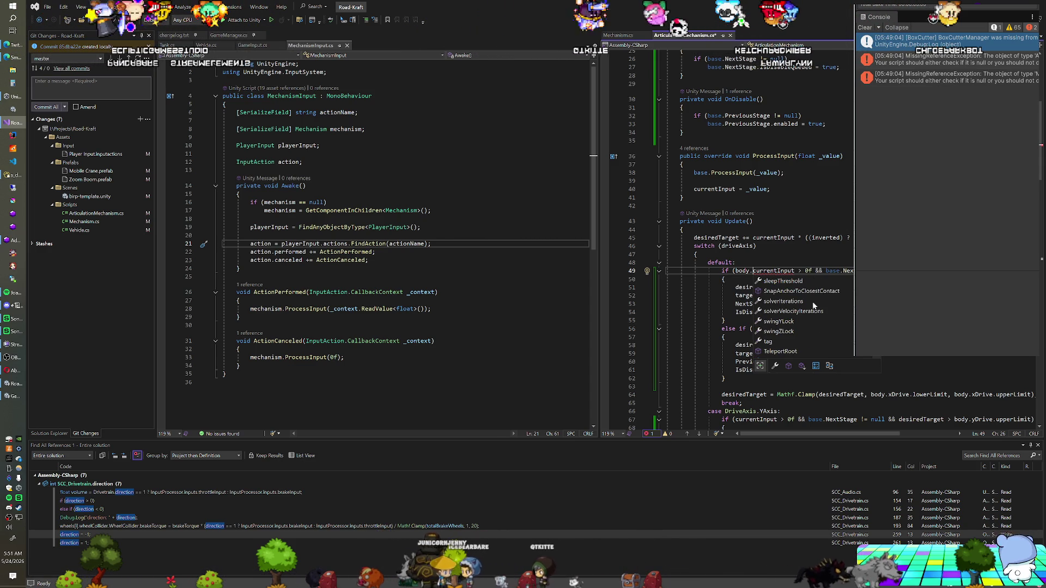
Step: Edit the line 49 condition so it reads 'currentInput > 0f'
{"action": "type", "text": "xDrive.mo"}
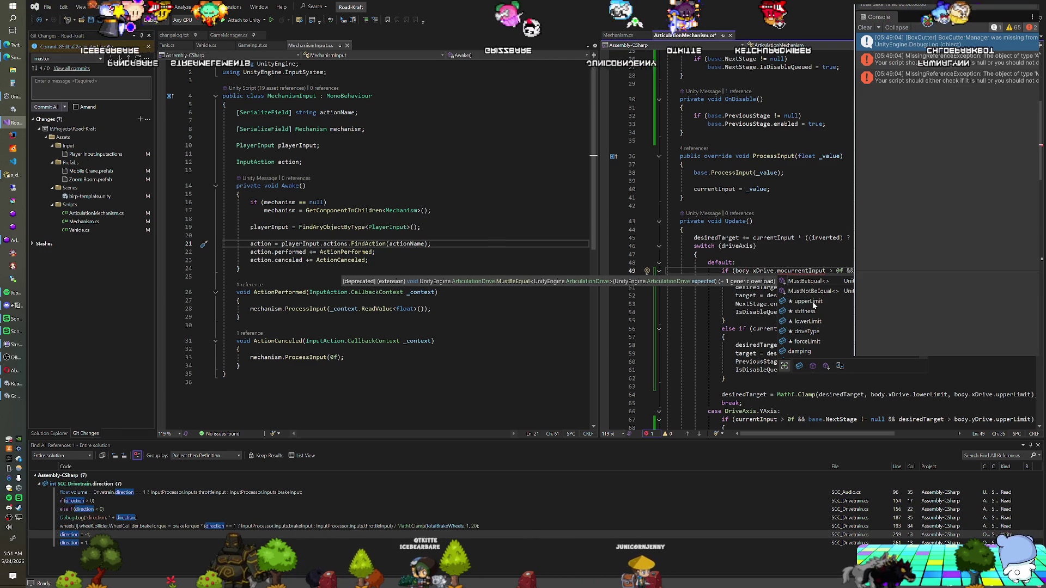
{"action": "key", "text": "BackSpace"}
{"action": "key", "text": "BackSpace"}
{"action": "key", "text": "BackSpace"}
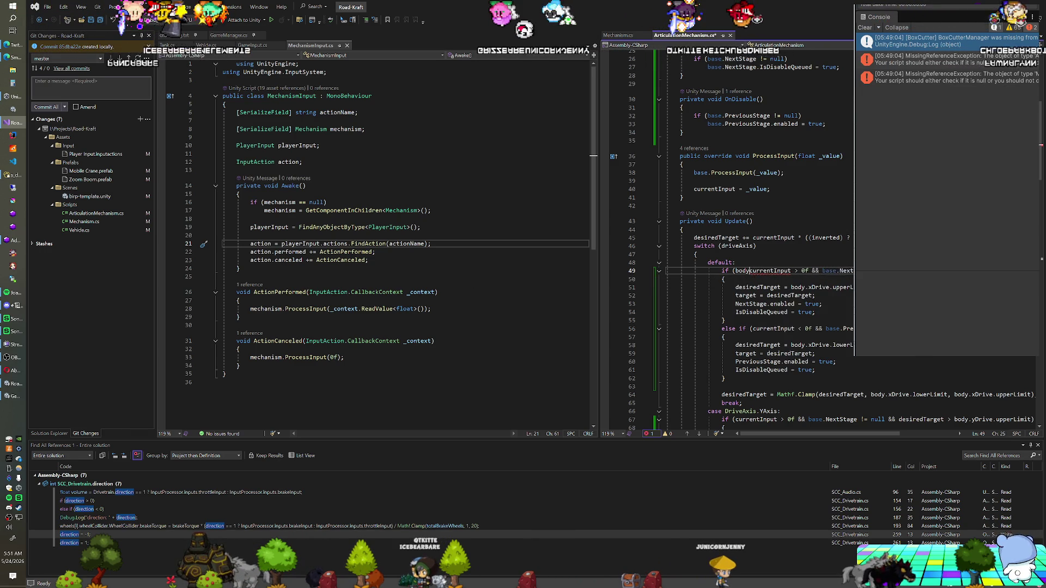
{"action": "key", "text": "BackSpace"}
{"action": "key", "text": "BackSpace"}
{"action": "key", "text": "BackSpace"}
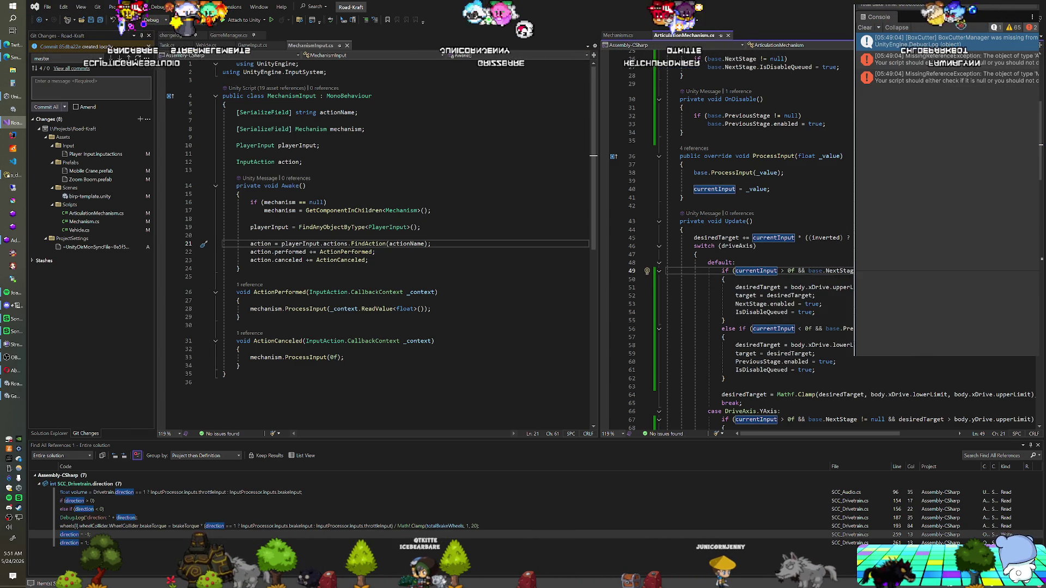
{"action": "key", "text": "Up"}
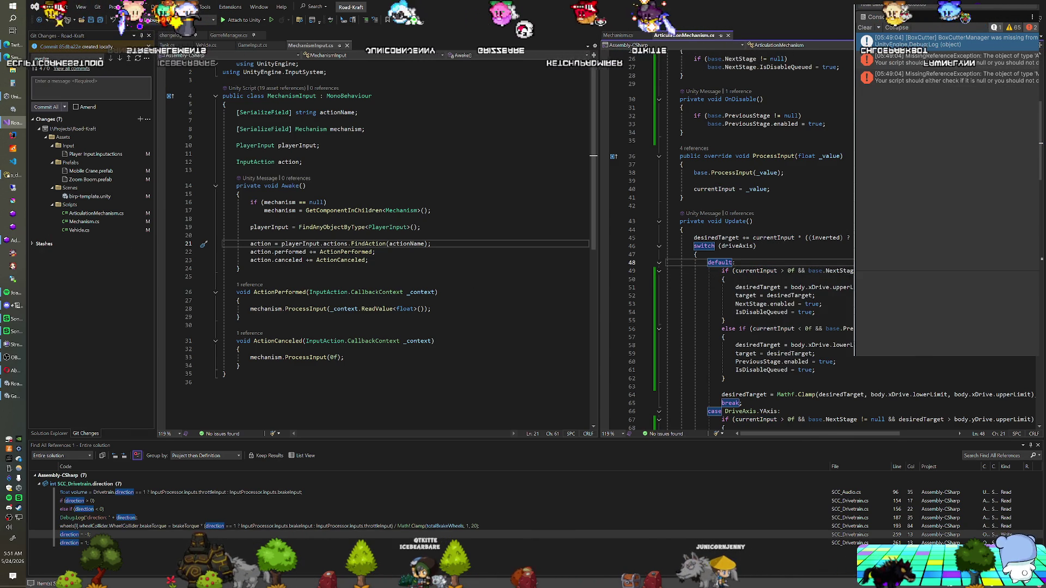
{"action": "key", "text": "alt+Tab"}
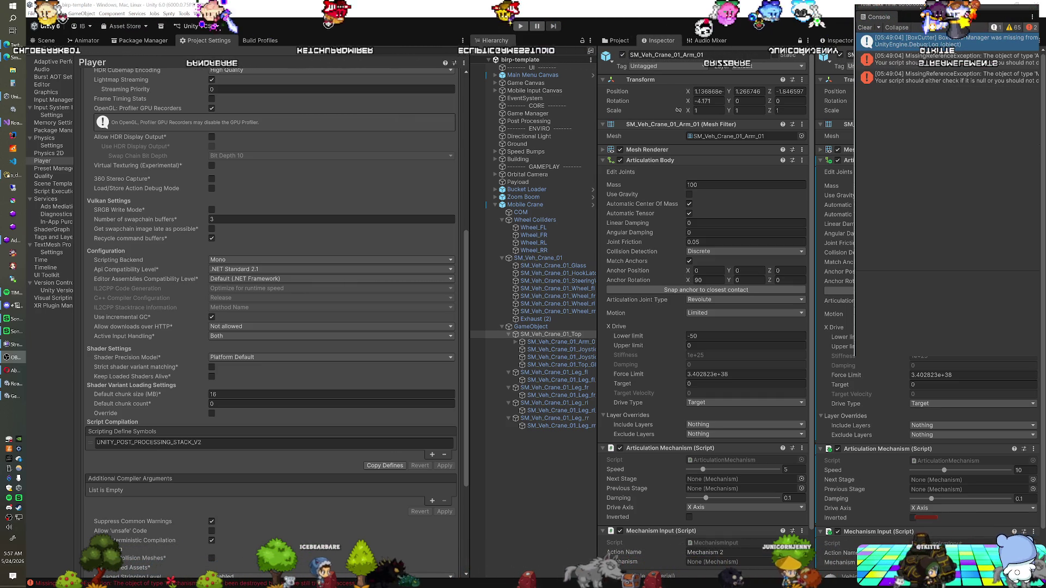
Step: Select the Mobile Crane object, then bring the Twitch About page in front of Unity
{"action": "left_click", "coordinate": [526, 206]}
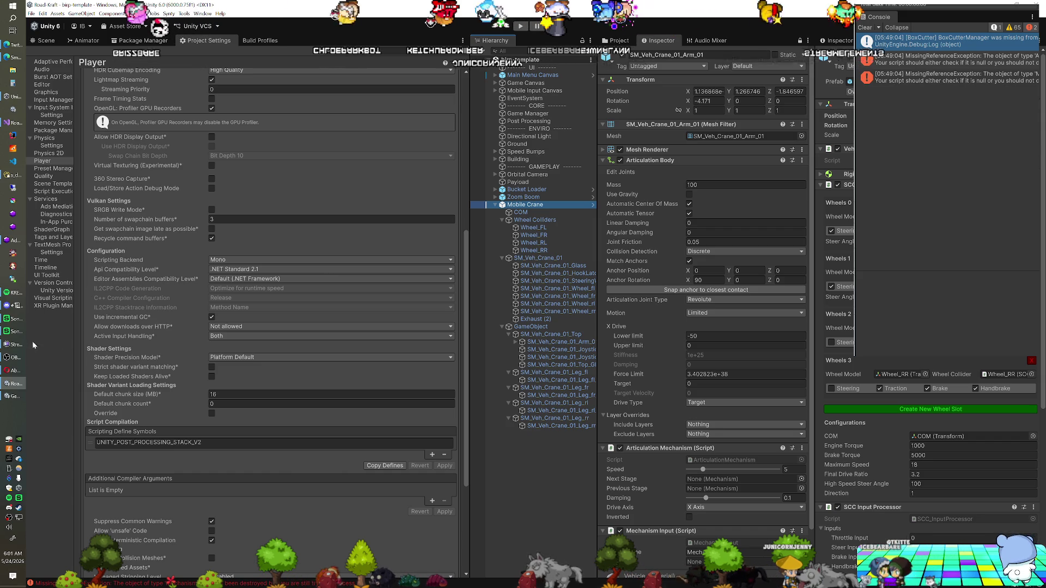
{"action": "left_click", "coordinate": [18, 370]}
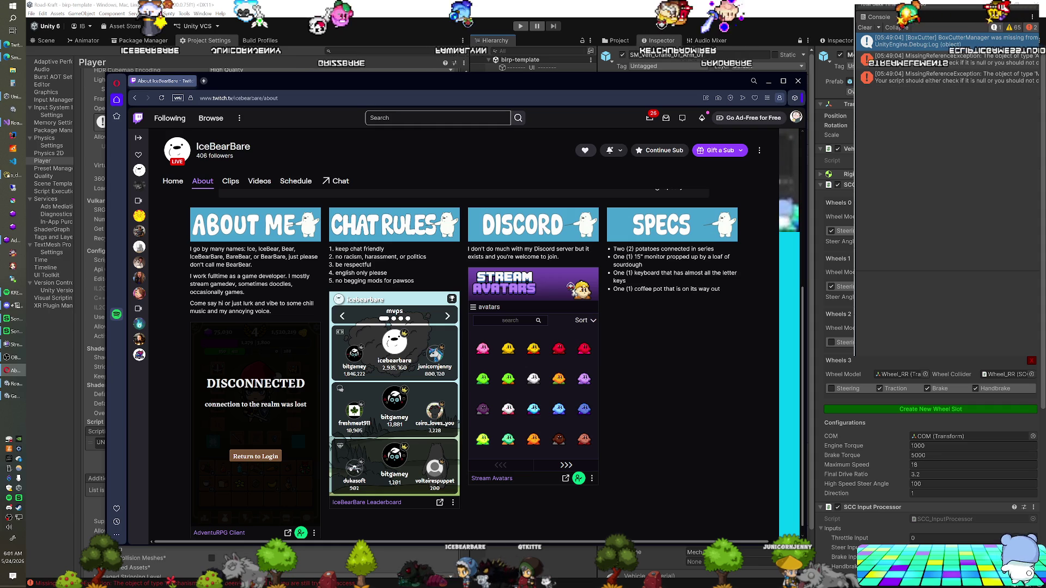
Step: Reconnect and log into AdventuRPG, eat the carrot, and inspect the banana
{"action": "left_click", "coordinate": [259, 458]}
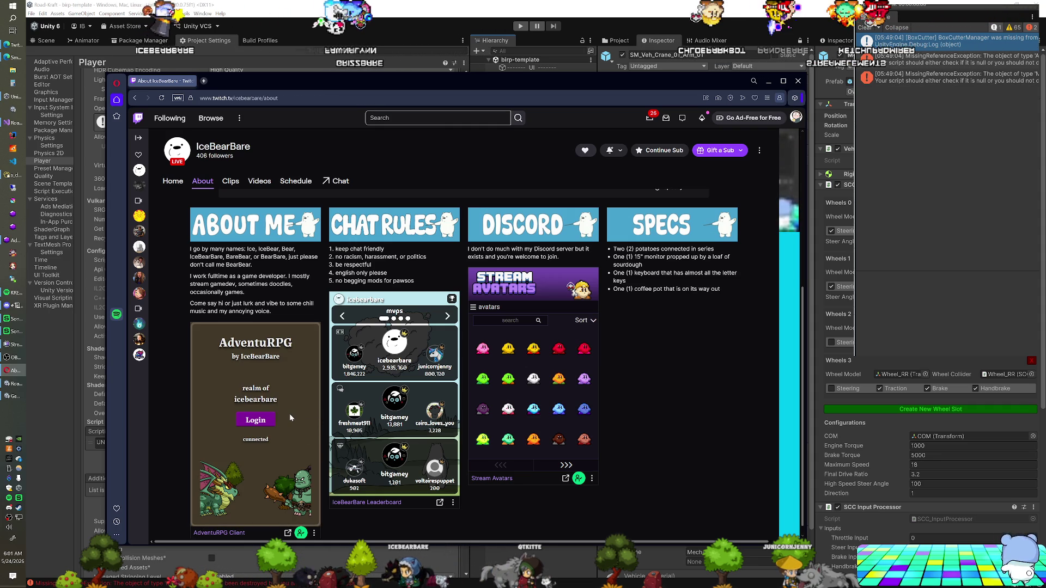
{"action": "left_click", "coordinate": [271, 419]}
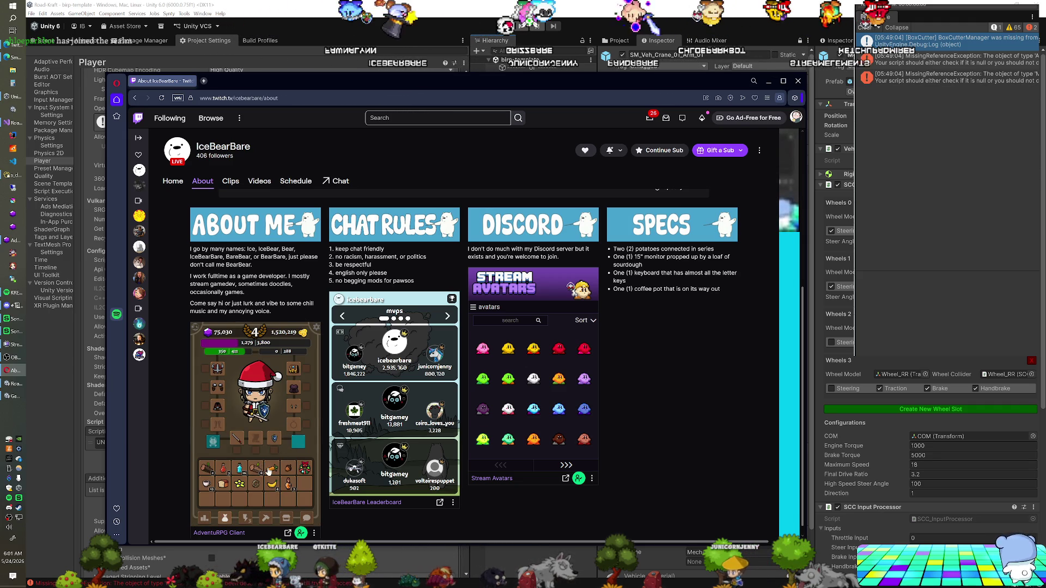
{"action": "left_click", "coordinate": [273, 470]}
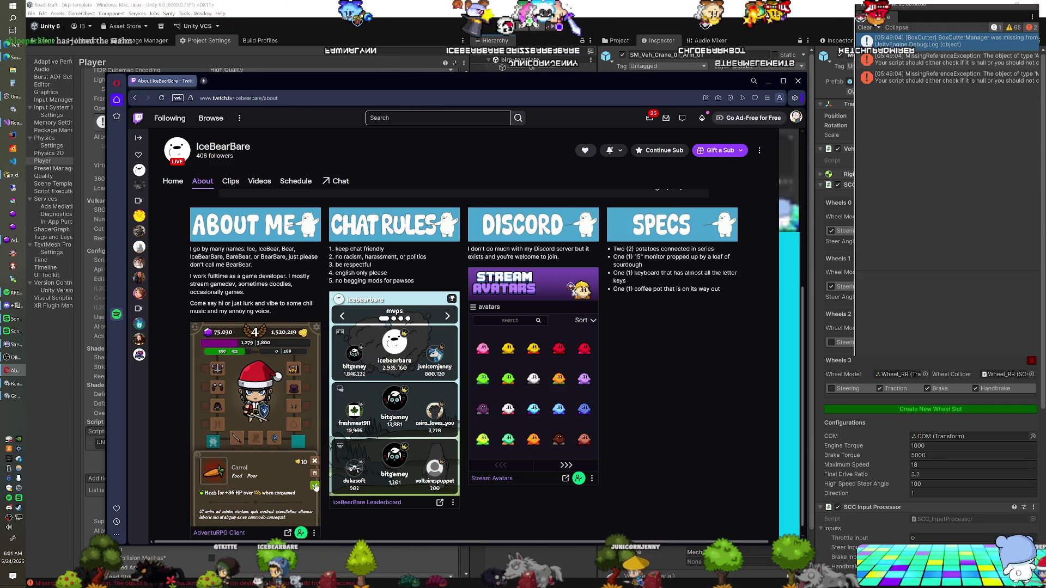
{"action": "left_click", "coordinate": [314, 486]}
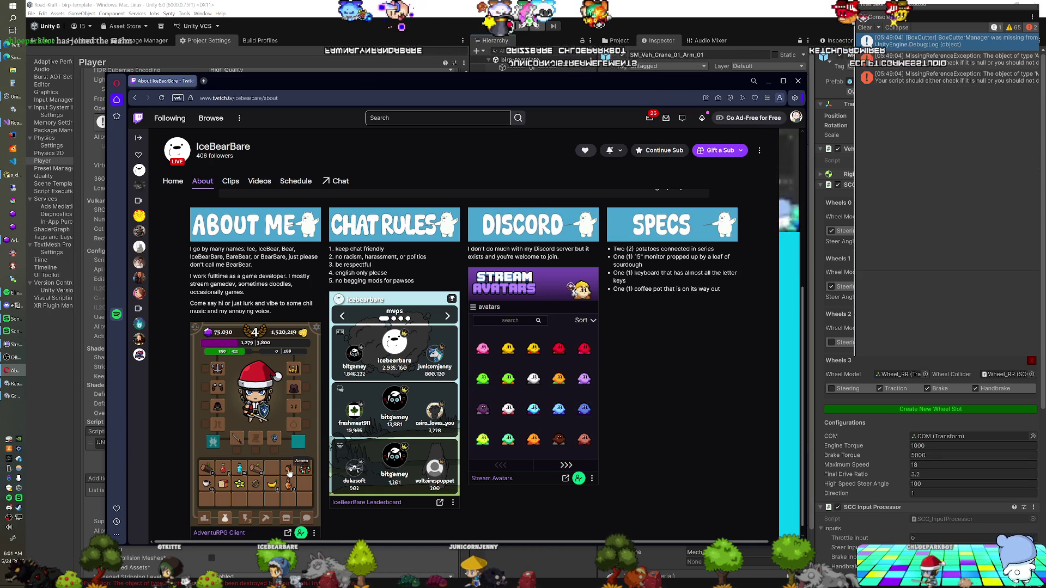
{"action": "left_click", "coordinate": [272, 483]}
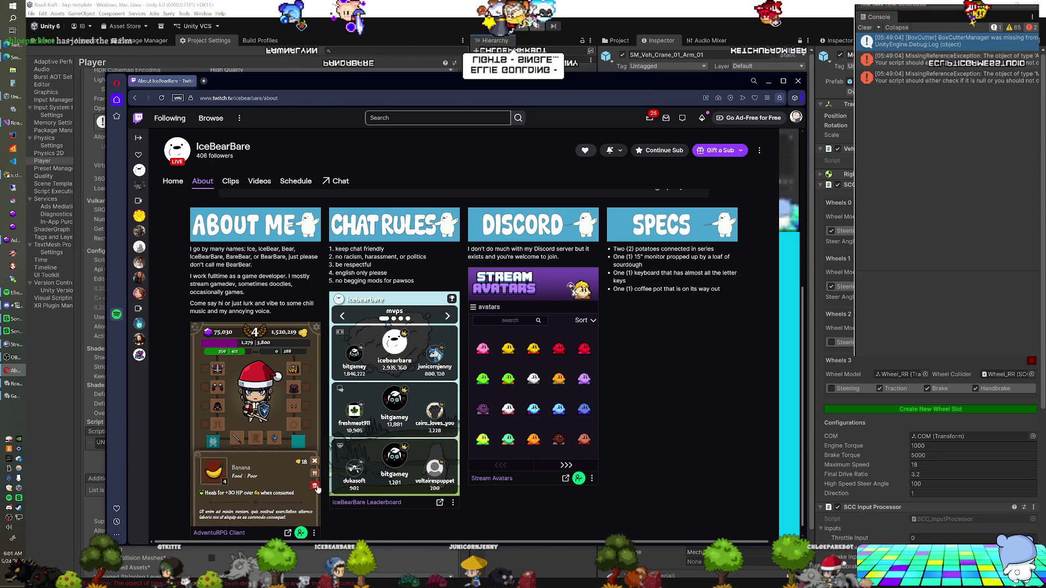
{"action": "left_click", "coordinate": [300, 491]}
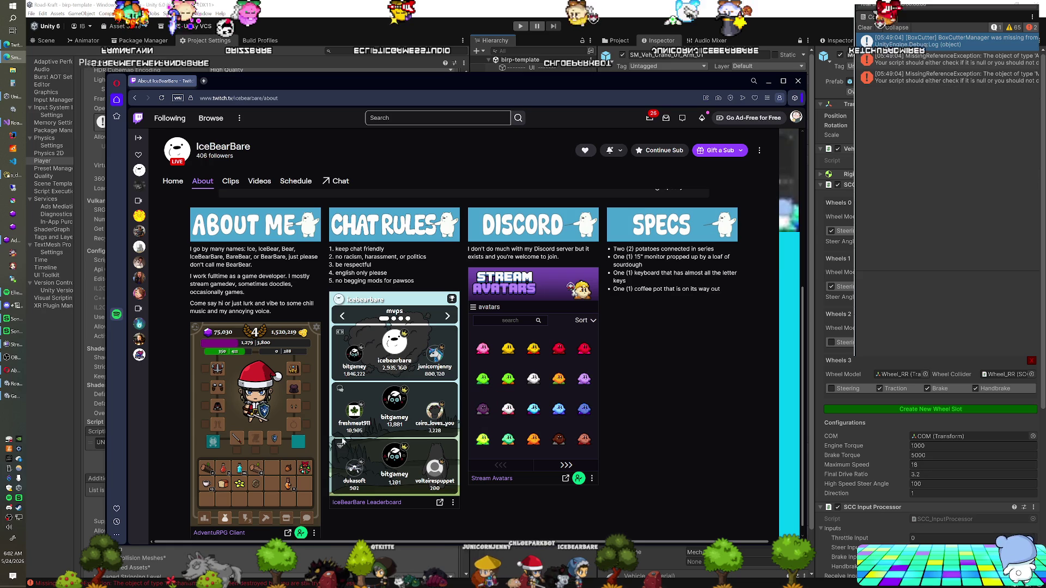
Step: View the acorn and mana potion item cards in the AdventuRPG inventory, then return to Unity
{"action": "left_click", "coordinate": [288, 469]}
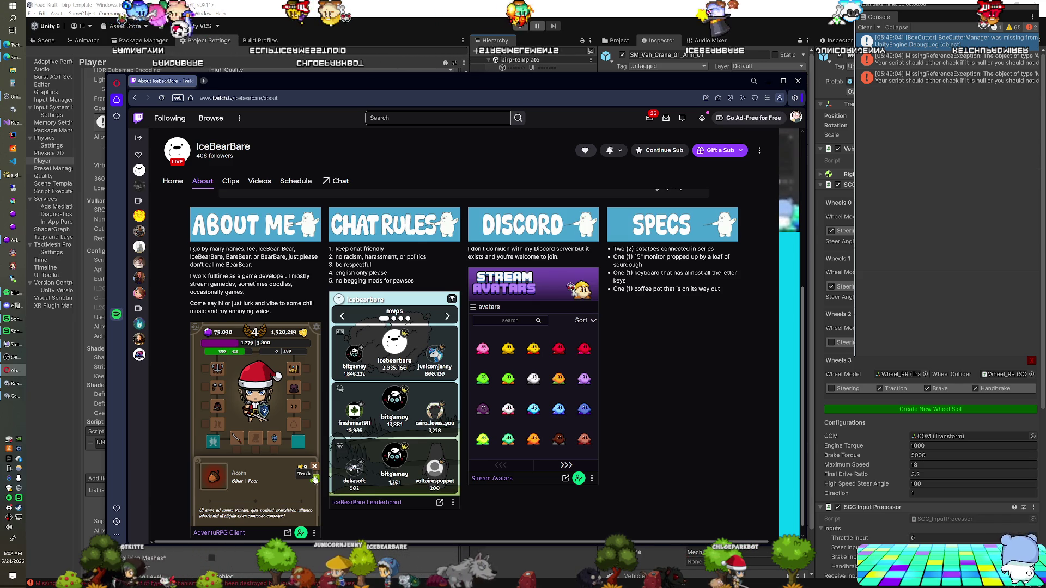
{"action": "left_click", "coordinate": [314, 480]}
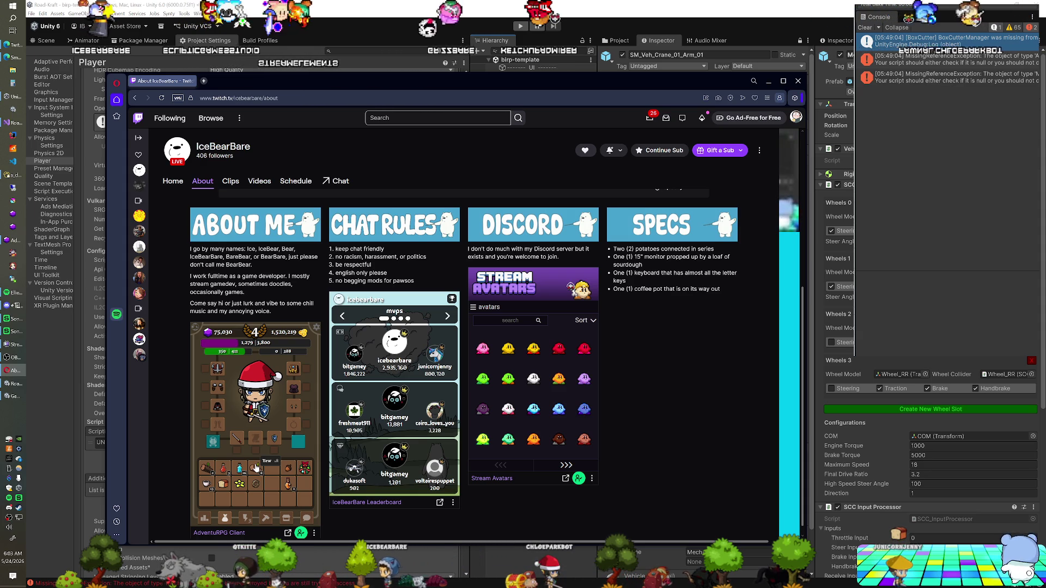
{"action": "left_click", "coordinate": [240, 469]}
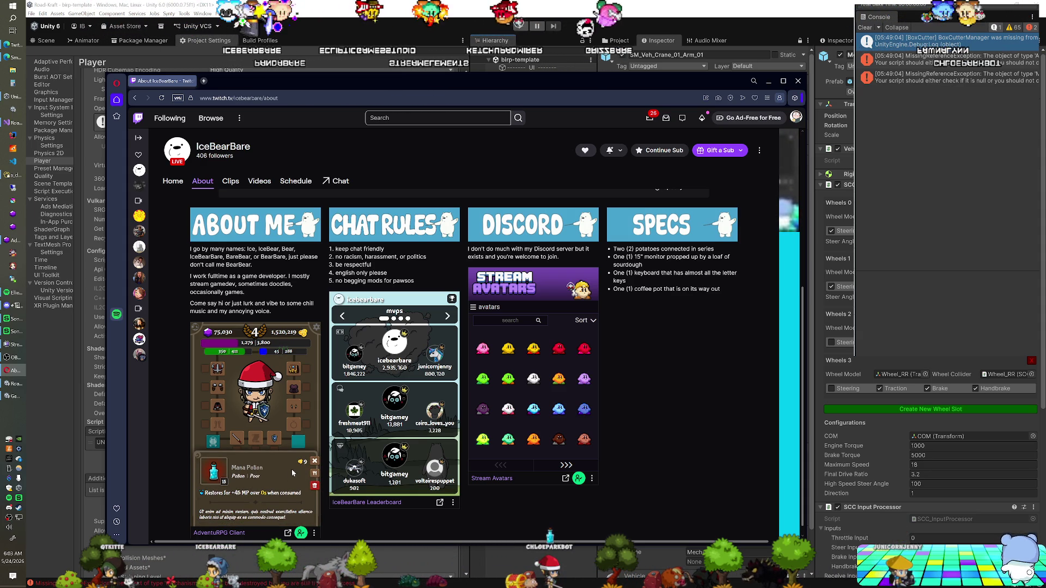
{"action": "left_click", "coordinate": [315, 463]}
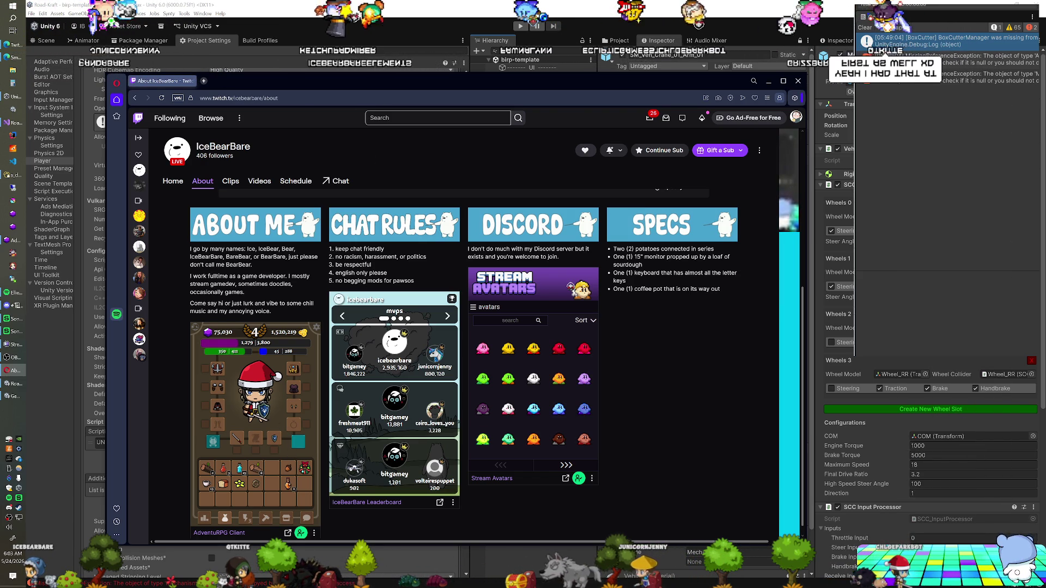
{"action": "key", "text": "alt+Tab"}
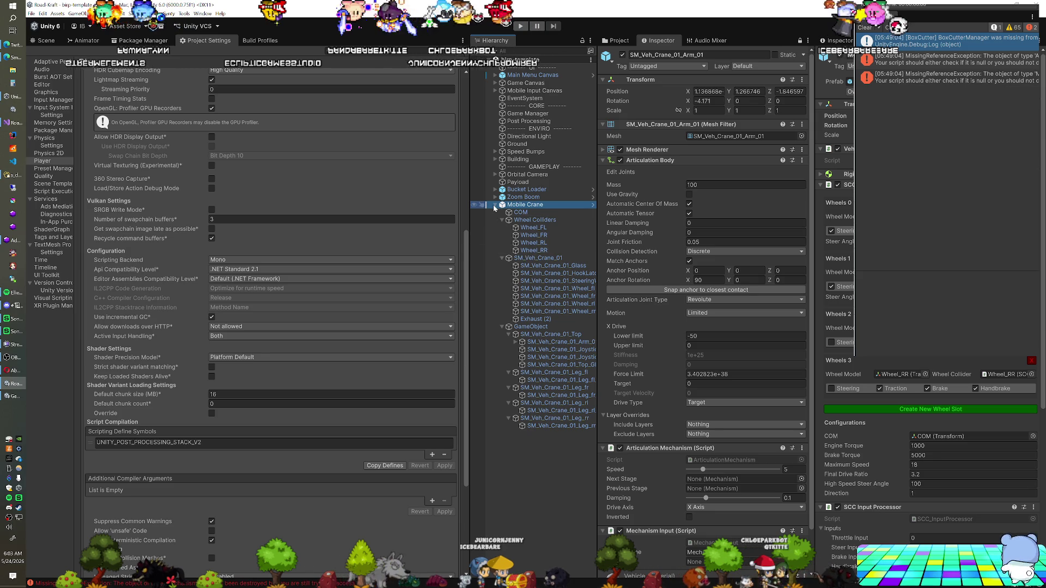
Step: Collapse the Mobile Crane in the Hierarchy and briefly view its parts list
{"action": "key", "text": "Left"}
{"action": "left_click", "coordinate": [926, 375]}
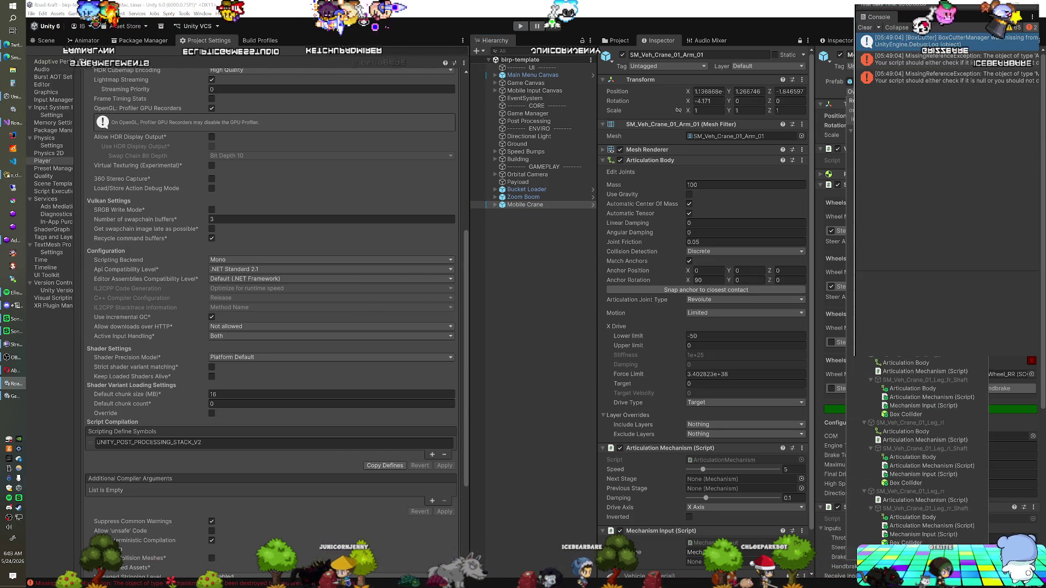
{"action": "key", "text": "Escape"}
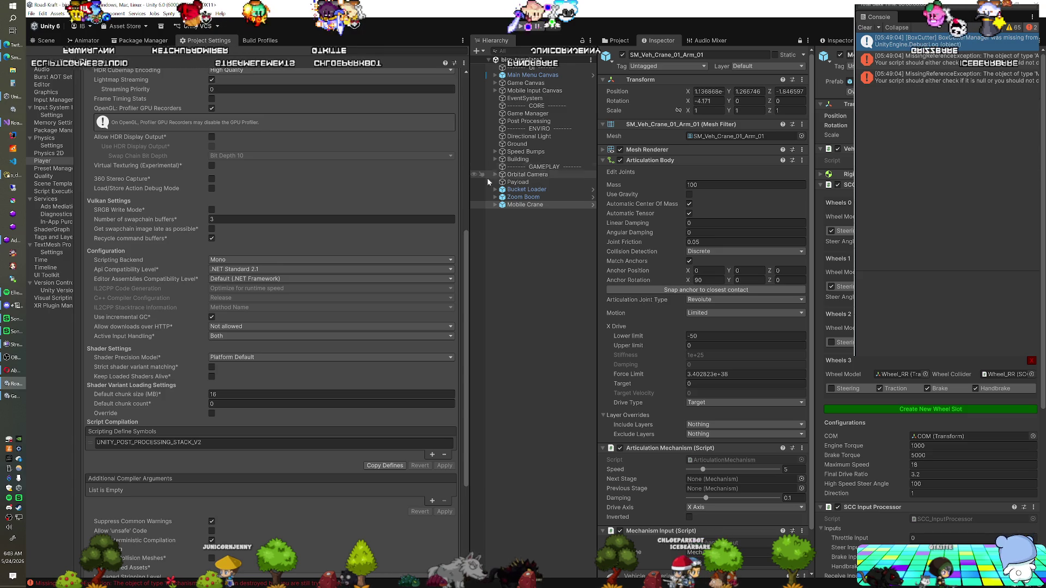
Step: In the Player Input actions, bind Mechanism 4's negative key to 1 and positive key to 3
{"action": "left_click", "coordinate": [617, 41]}
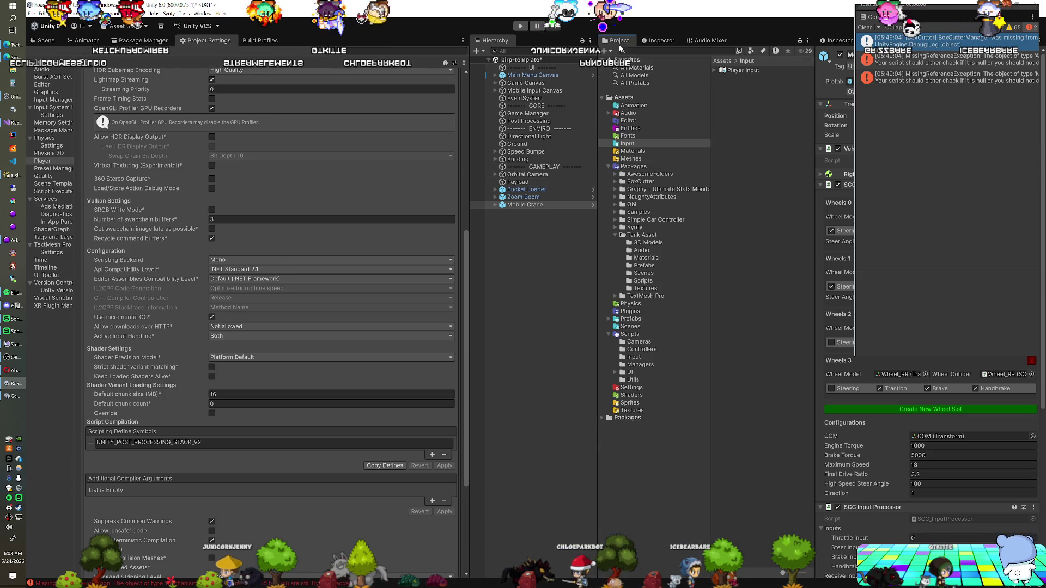
{"action": "double_click", "coordinate": [741, 71]}
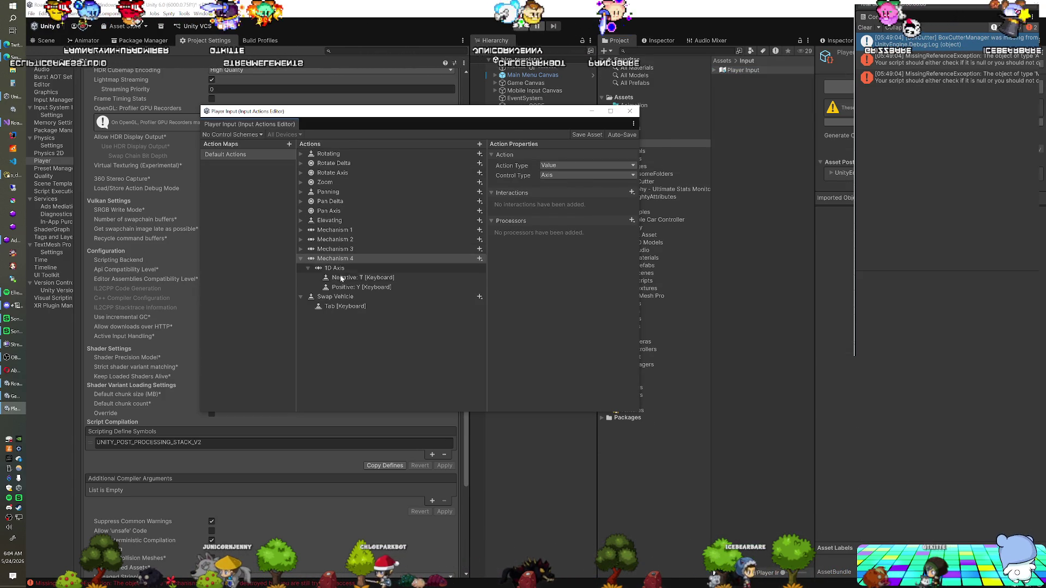
{"action": "left_click", "coordinate": [343, 278]}
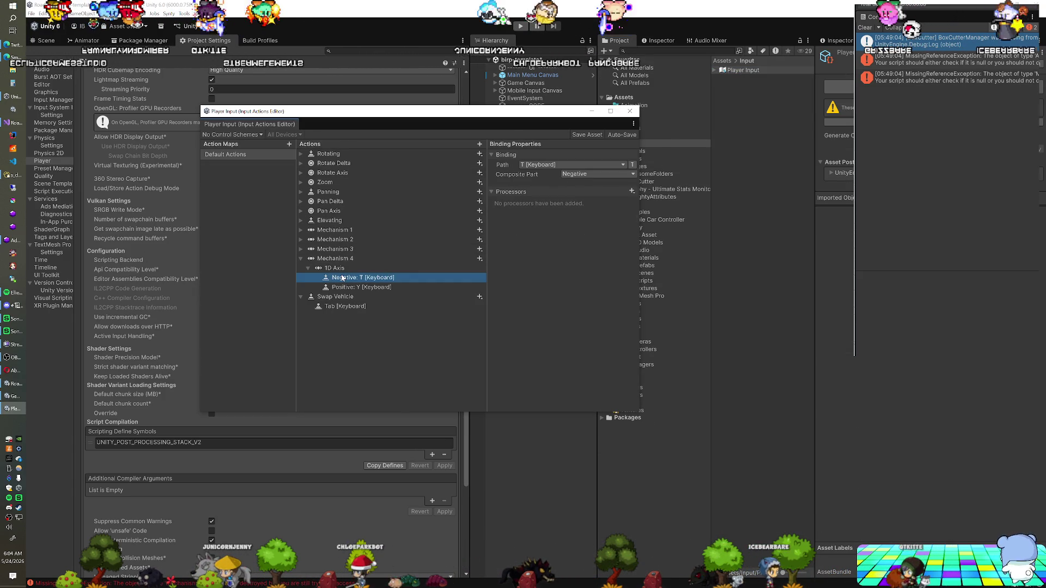
{"action": "left_click", "coordinate": [570, 164]}
{"action": "type", "text": "1"}
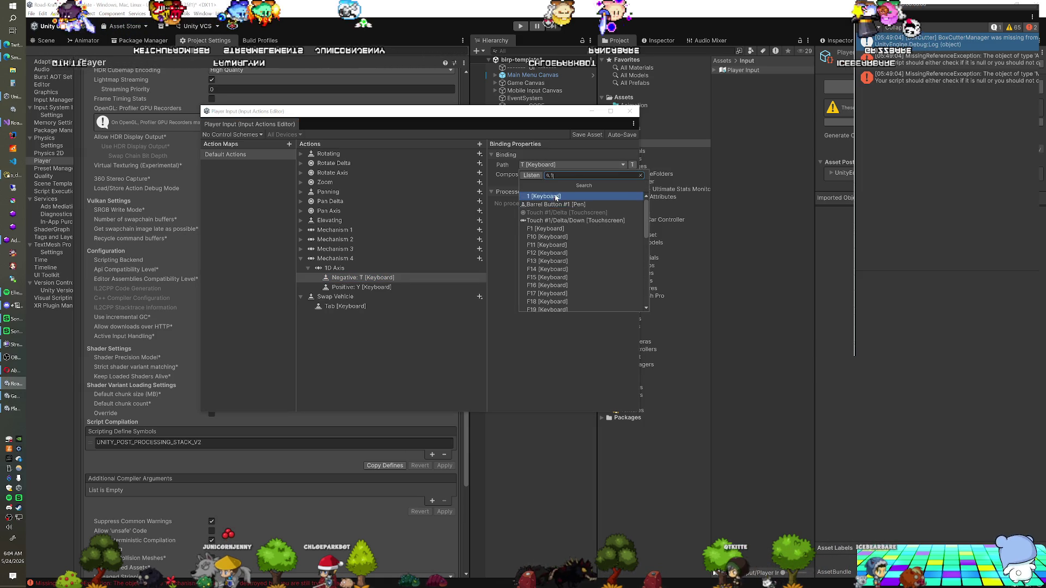
{"action": "left_click", "coordinate": [555, 197]}
{"action": "left_click", "coordinate": [362, 287]}
{"action": "left_click", "coordinate": [549, 164]}
{"action": "type", "text": "3"}
{"action": "left_click", "coordinate": [555, 195]}
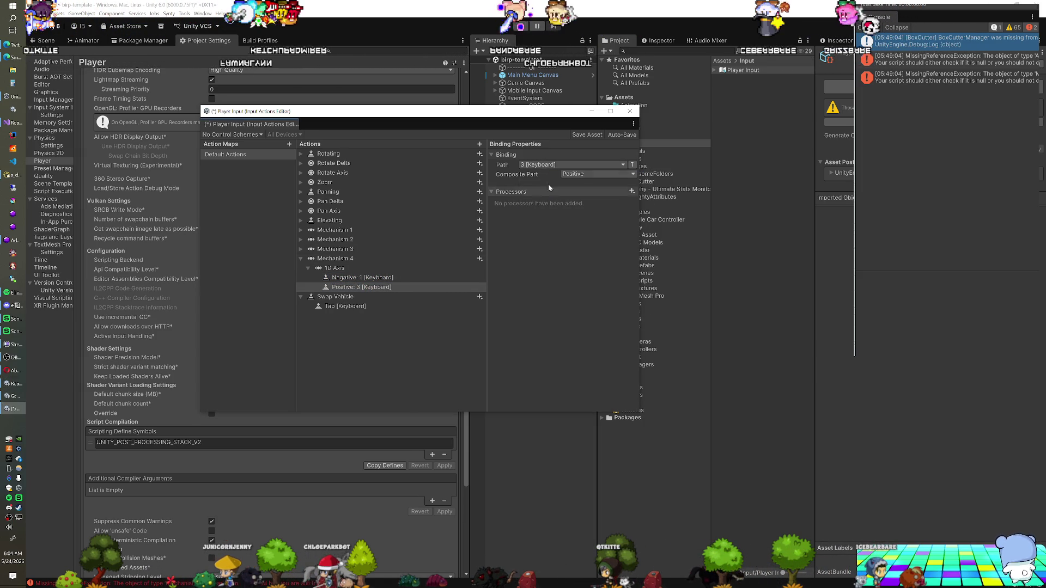
{"action": "left_click", "coordinate": [630, 110]}
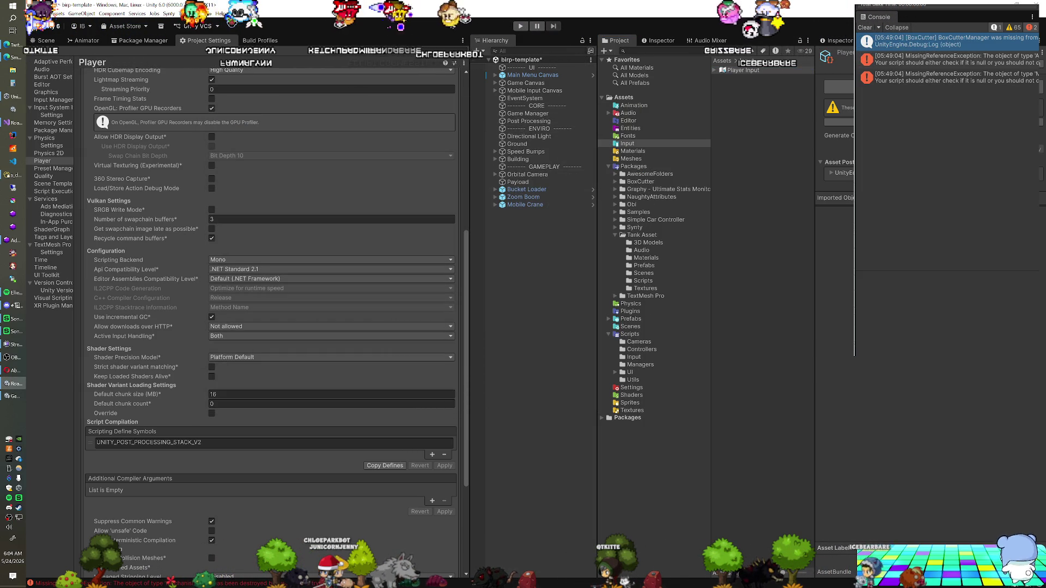
Step: Save the scene, play-test the crane, then expand the Mobile Crane's child objects
{"action": "key", "text": "ctrl+s"}
{"action": "left_click", "coordinate": [523, 27]}
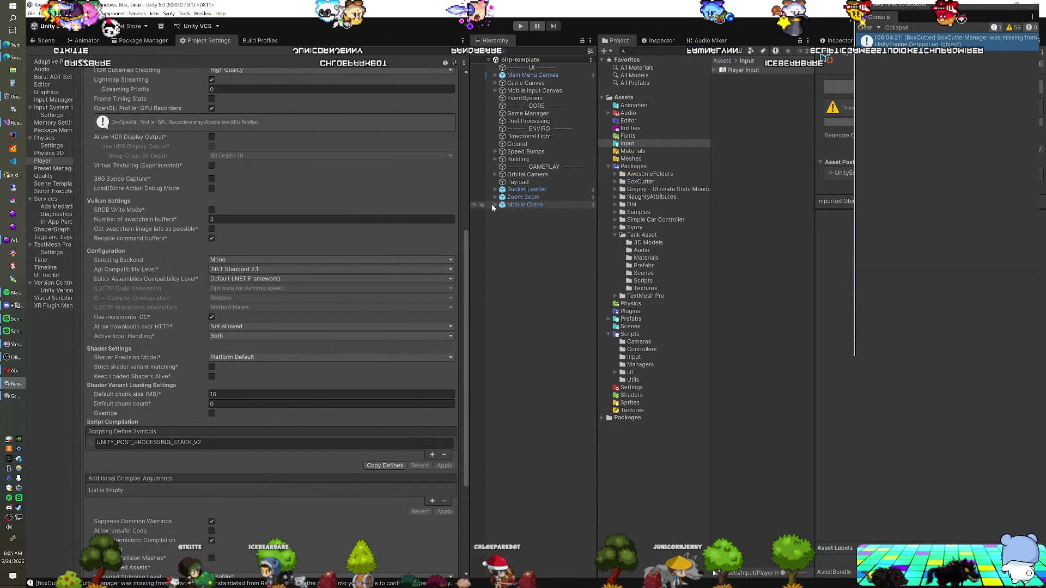
{"action": "left_click", "coordinate": [495, 205]}
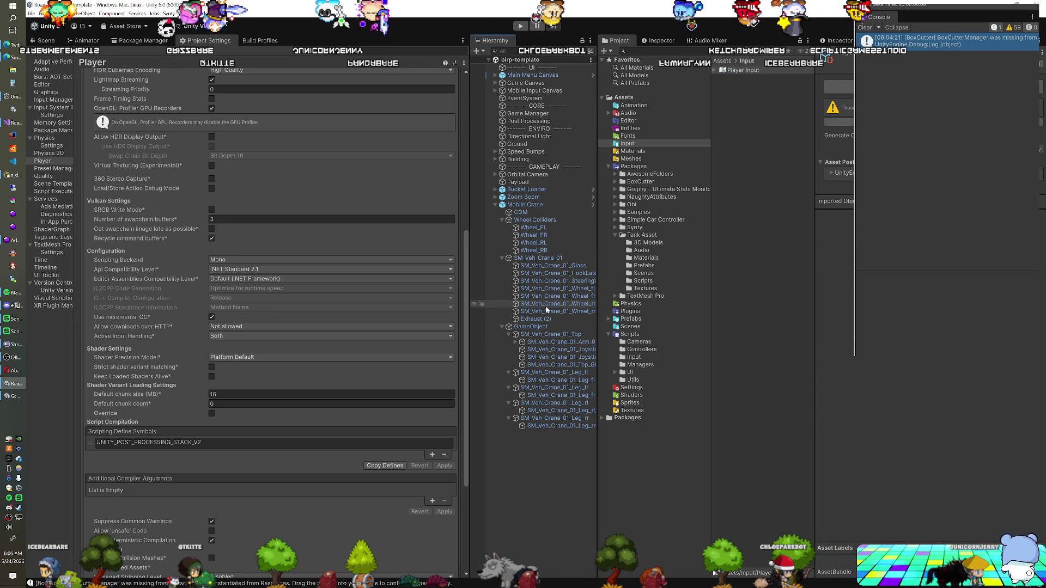
{"action": "left_click", "coordinate": [496, 205]}
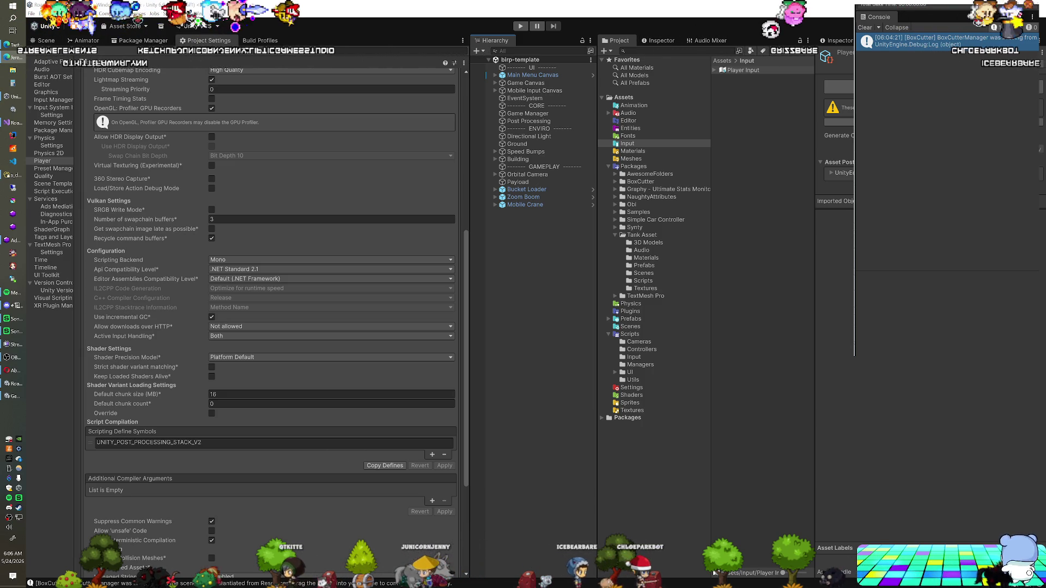
{"action": "mouse_move", "coordinate": [1035, 163]}
{"action": "left_mouse_down"}
{"action": "mouse_move", "coordinate": [822, 157]}
{"action": "mouse_move", "coordinate": [456, 87]}
{"action": "mouse_move", "coordinate": [437, 5]}
{"action": "mouse_move", "coordinate": [447, 1]}
{"action": "left_mouse_up"}
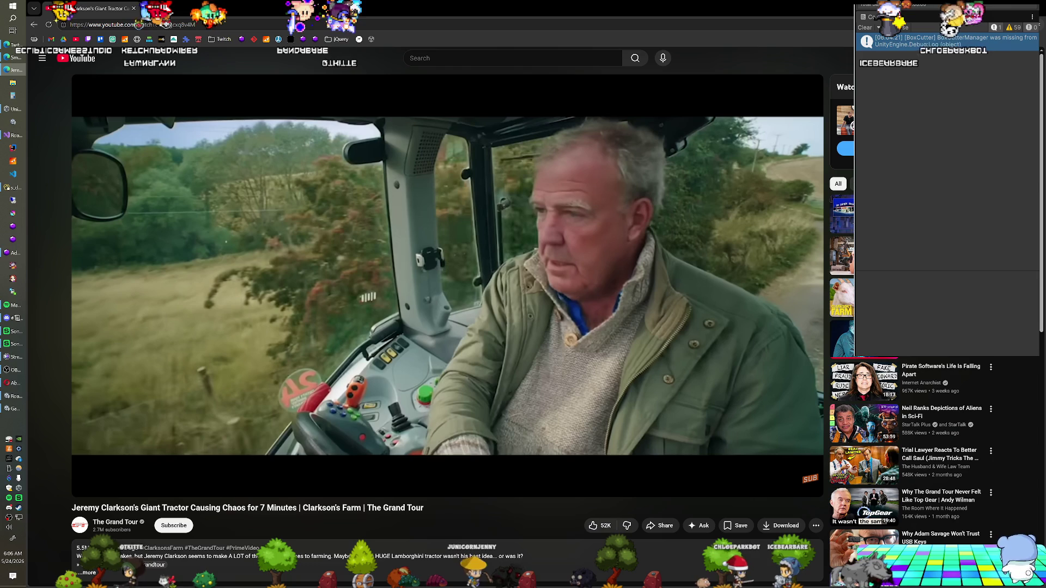
{"action": "key", "text": "XF86AudioRaiseVolume"}
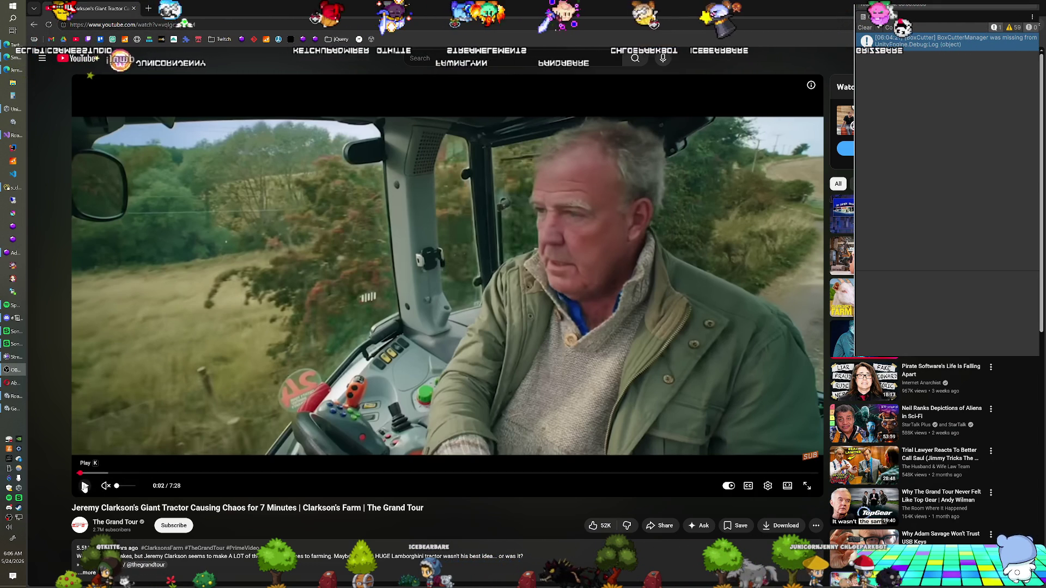
{"action": "key", "text": "space"}
{"action": "left_click", "coordinate": [107, 486]}
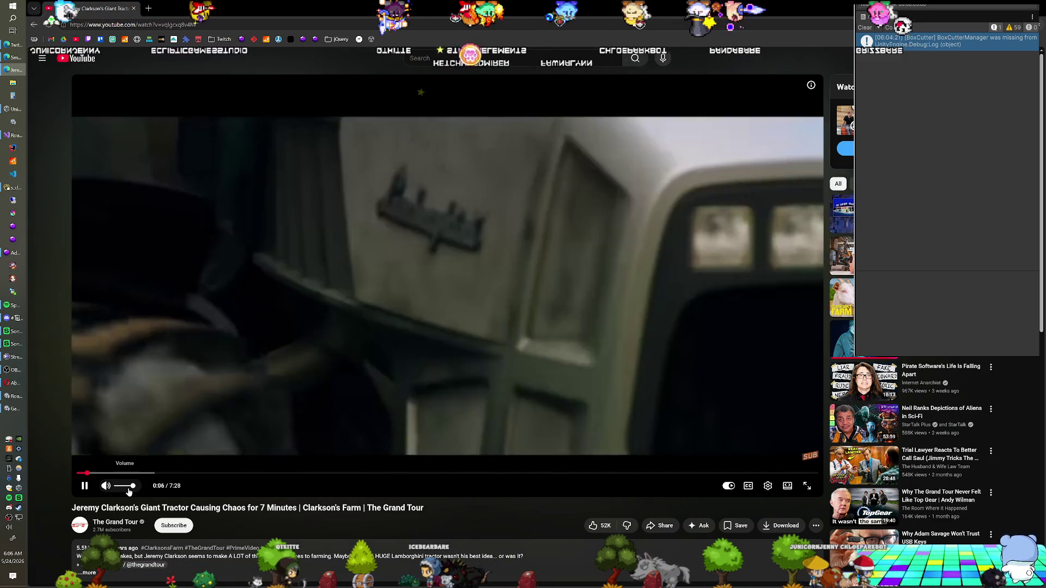
{"action": "left_click", "coordinate": [122, 487]}
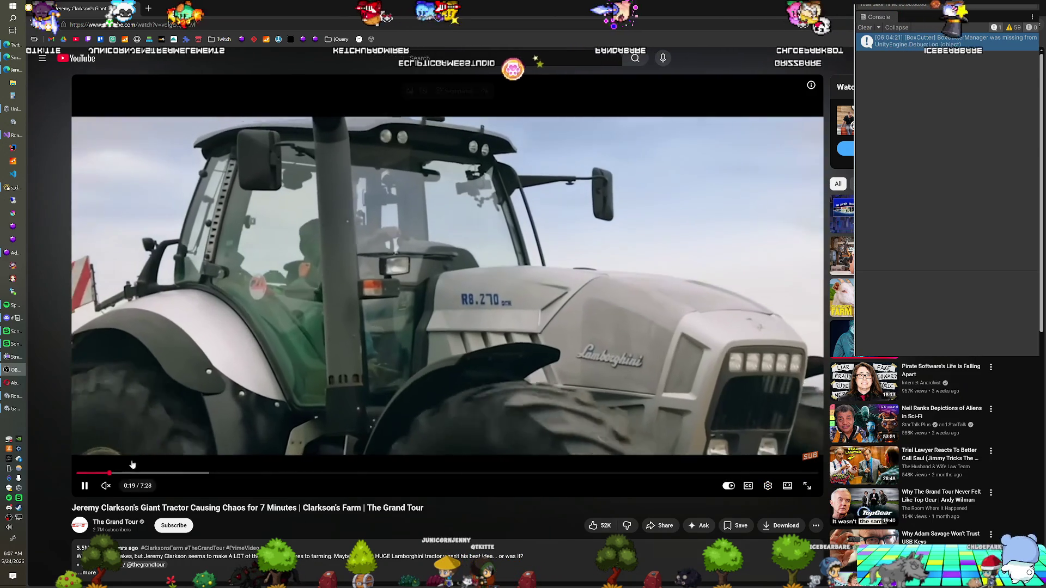
{"action": "left_click", "coordinate": [107, 490]}
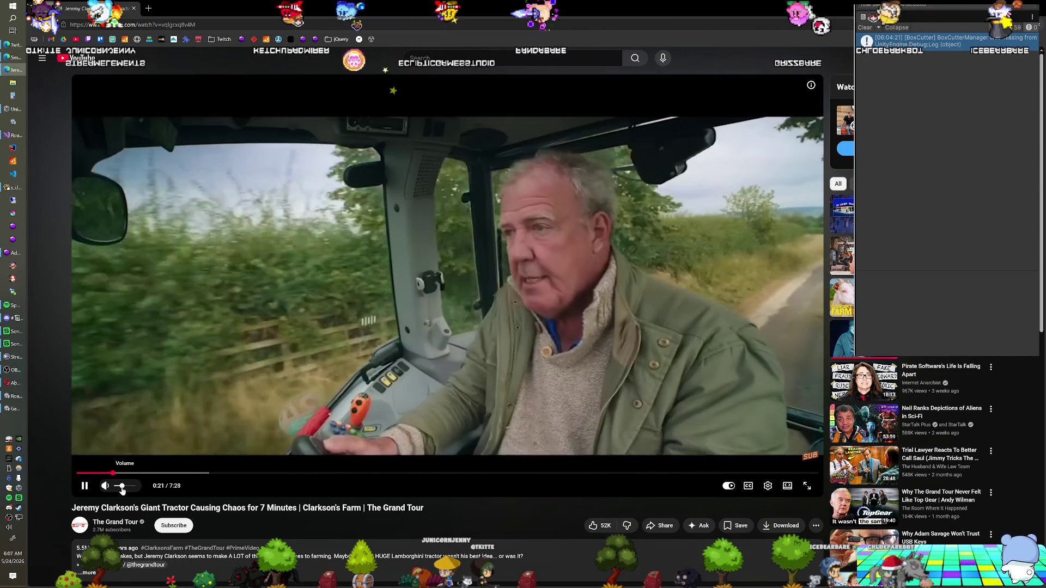
{"action": "left_click_drag", "start_coordinate": [122, 490], "coordinate": [128, 489]}
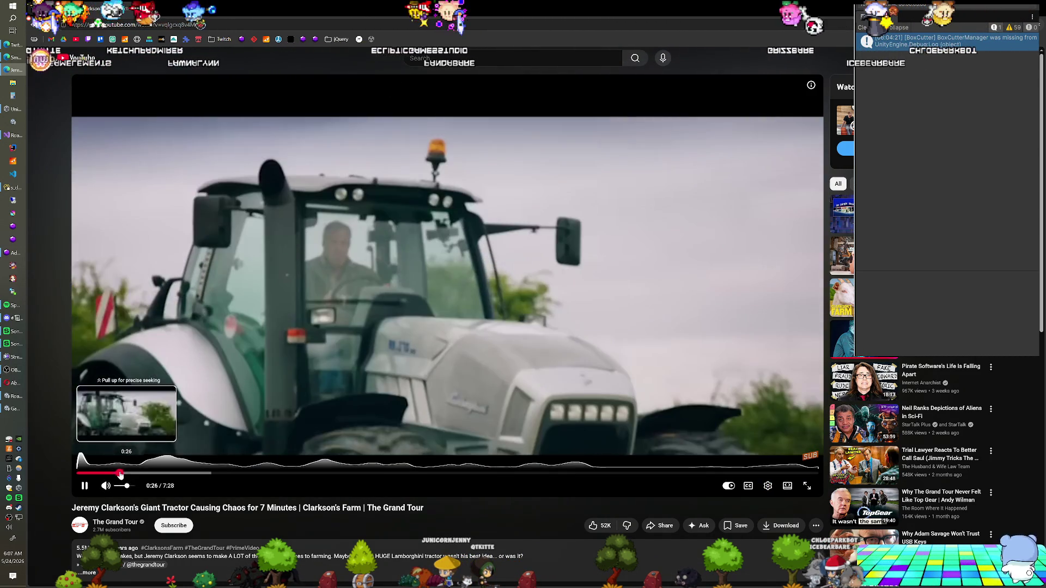
{"action": "left_click", "coordinate": [79, 473]}
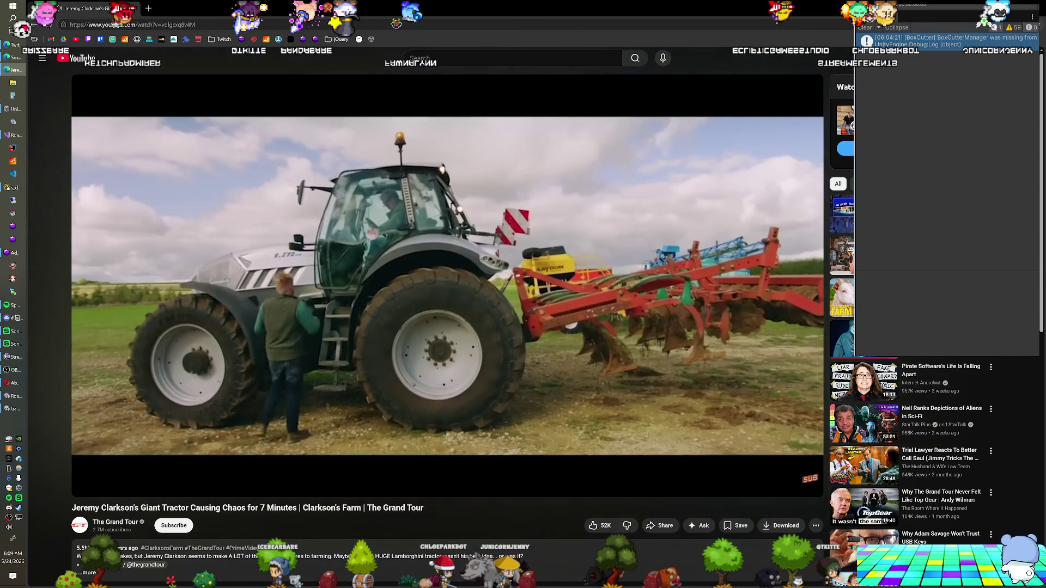
{"action": "key", "text": "F7"}
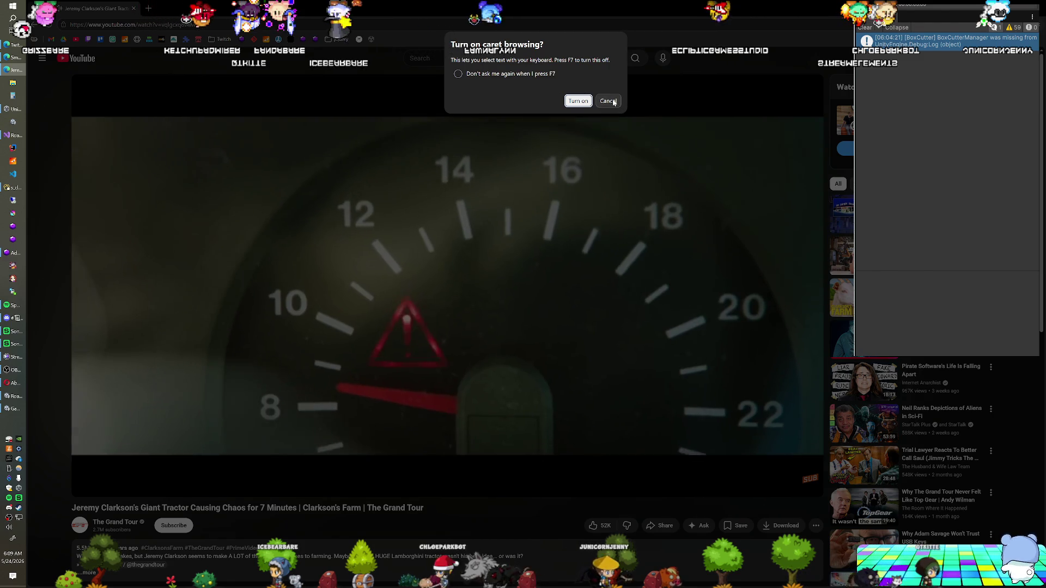
{"action": "left_click", "coordinate": [609, 100]}
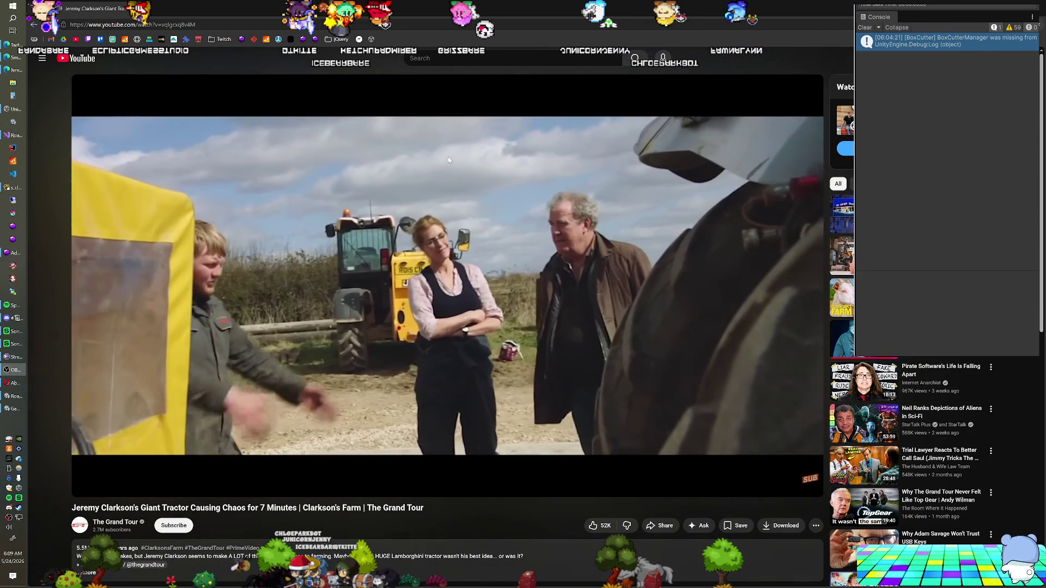
{"action": "mouse_move", "coordinate": [106, 172]}
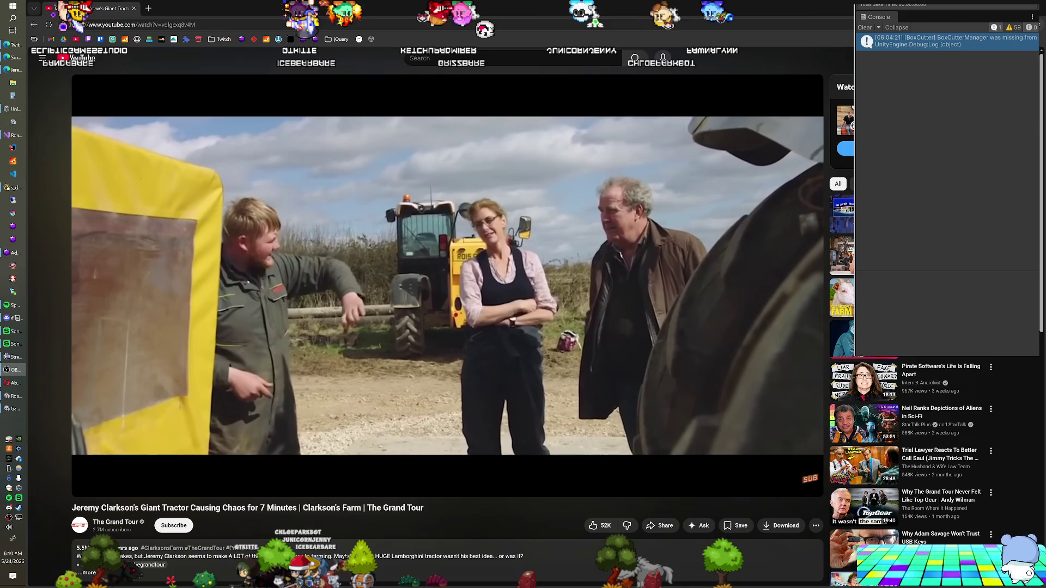
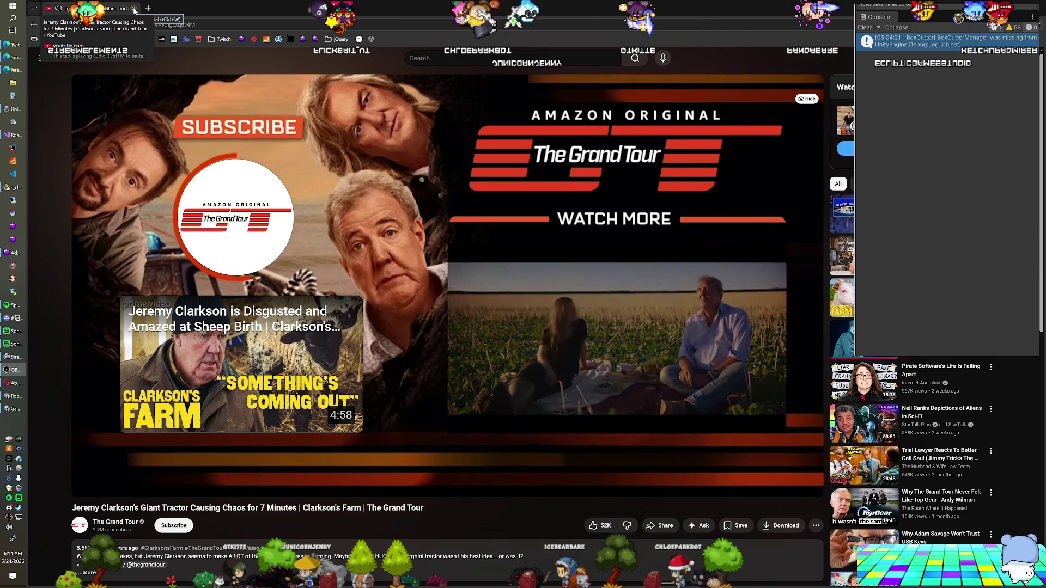
Step: Close the Clarkson's Farm YouTube tab to get back to the Unity editor
{"action": "left_click", "coordinate": [135, 10]}
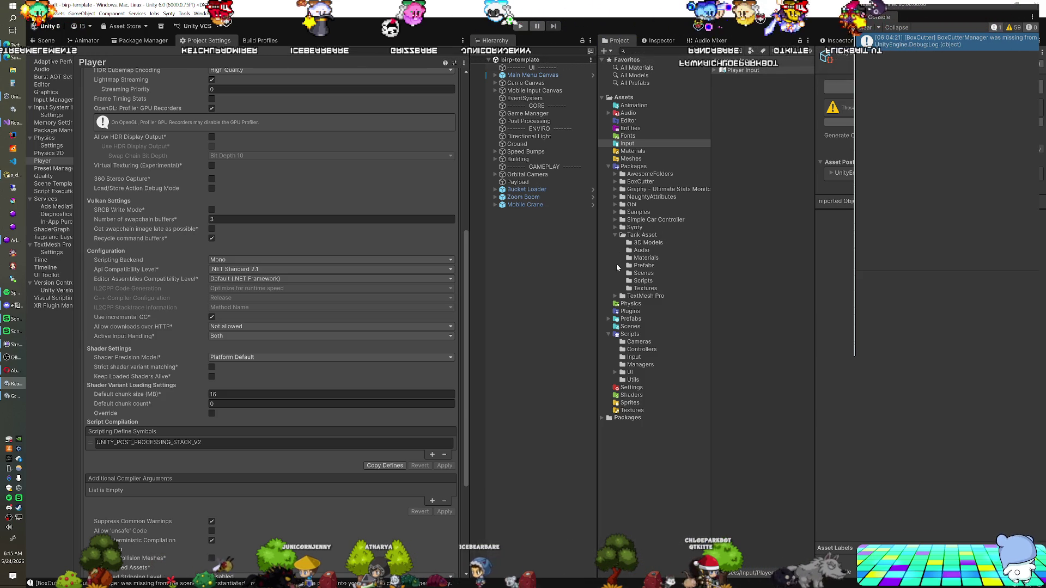
Step: Drag SM_Veh_Truck_01 from Synty PolygonConstruction Models into the Hierarchy and return to the Scene view
{"action": "left_click", "coordinate": [615, 227]}
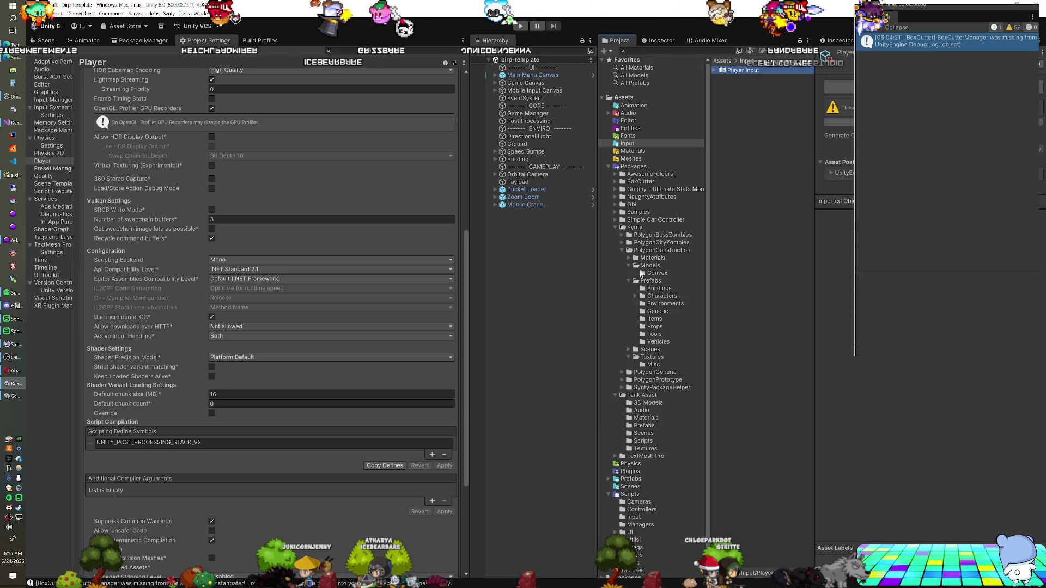
{"action": "left_click", "coordinate": [656, 297]}
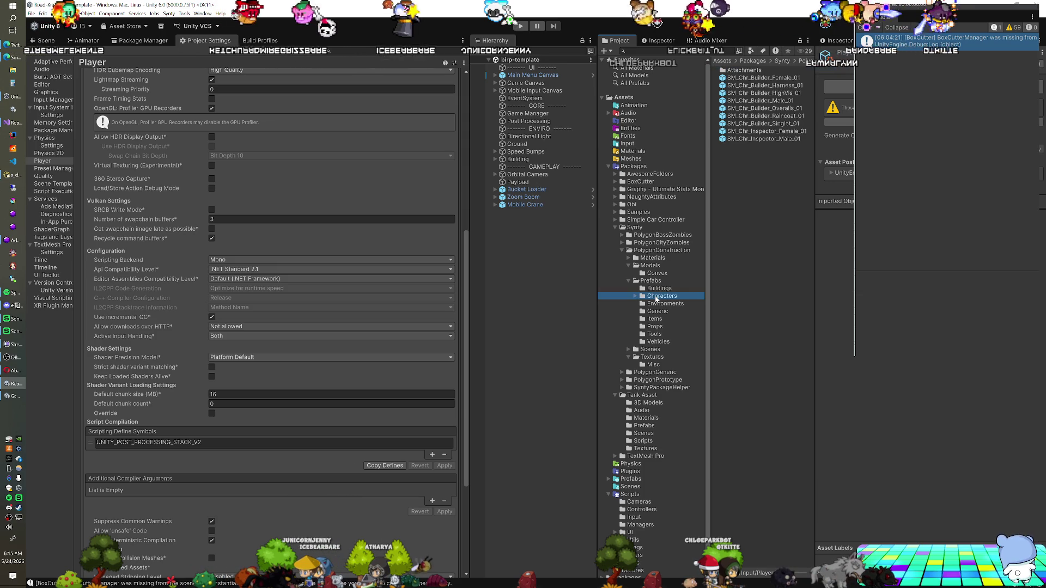
{"action": "left_click", "coordinate": [650, 266]}
{"action": "mouse_move", "coordinate": [811, 109]}
{"action": "left_mouse_down"}
{"action": "mouse_move", "coordinate": [824, 410]}
{"action": "mouse_move", "coordinate": [818, 557]}
{"action": "left_mouse_up"}
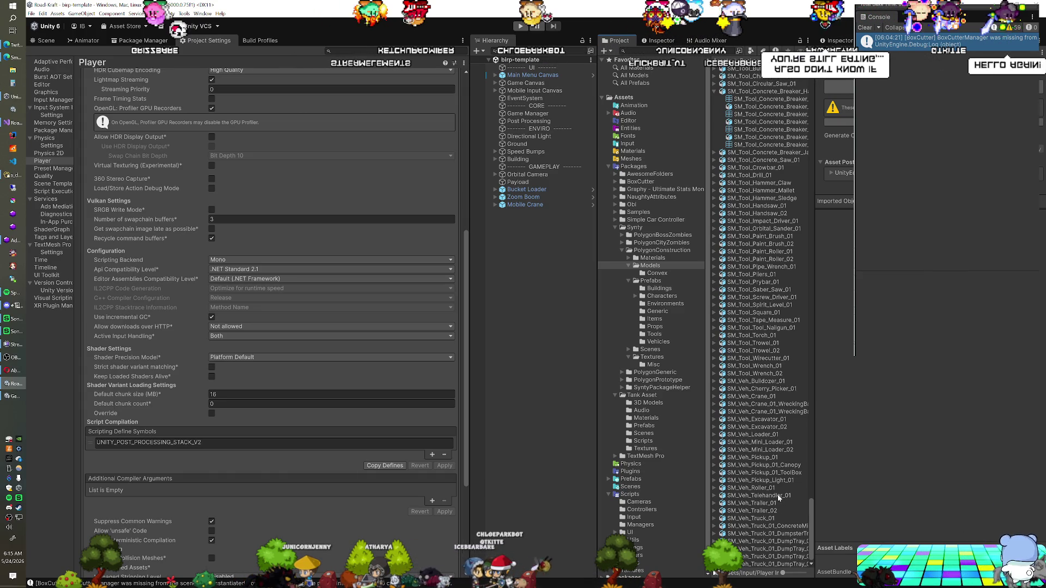
{"action": "left_click_drag", "start_coordinate": [570, 390], "coordinate": [526, 356]}
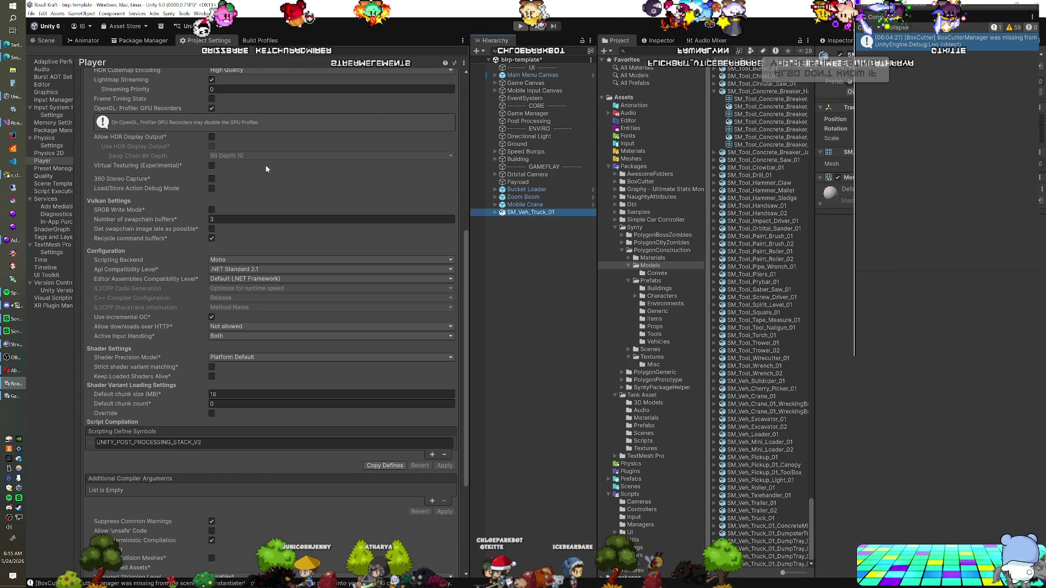
{"action": "key", "text": "ctrl+1"}
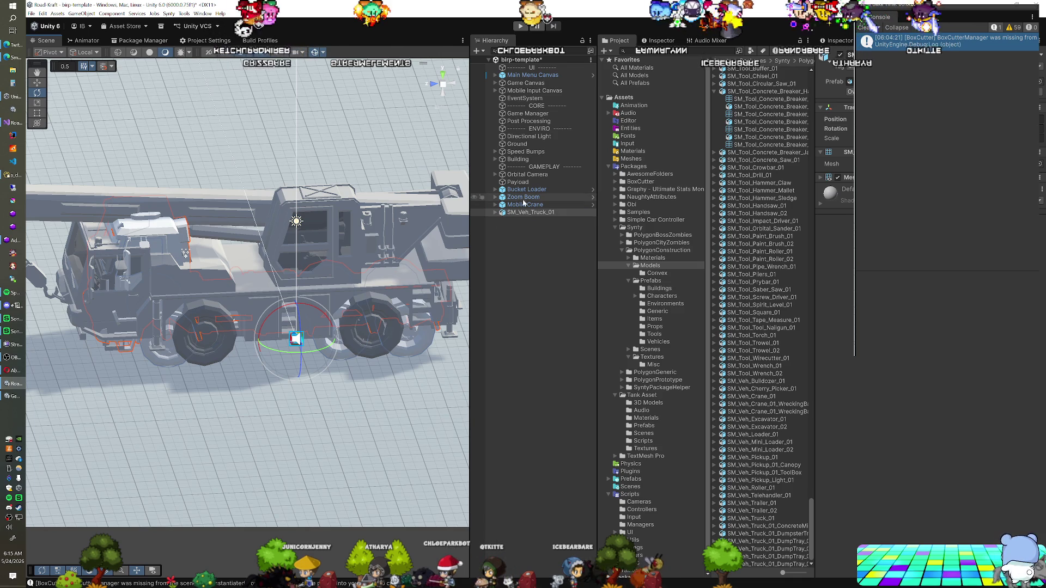
Step: Move the Mobile Crane away from the truck toward the buildings
{"action": "double_click", "coordinate": [524, 205]}
{"action": "mouse_move", "coordinate": [329, 224]}
{"action": "left_mouse_down"}
{"action": "mouse_move", "coordinate": [251, 256]}
{"action": "mouse_move", "coordinate": [110, 288]}
{"action": "mouse_move", "coordinate": [192, 242]}
{"action": "mouse_move", "coordinate": [261, 241]}
{"action": "mouse_move", "coordinate": [272, 201]}
{"action": "left_mouse_up"}
{"action": "scroll", "coordinate": [191, 242], "scroll_direction": "down", "scroll_amount": 3}
{"action": "key", "text": "w"}
{"action": "mouse_move", "coordinate": [322, 258]}
{"action": "left_mouse_down"}
{"action": "mouse_move", "coordinate": [268, 305]}
{"action": "mouse_move", "coordinate": [175, 424]}
{"action": "left_mouse_up"}
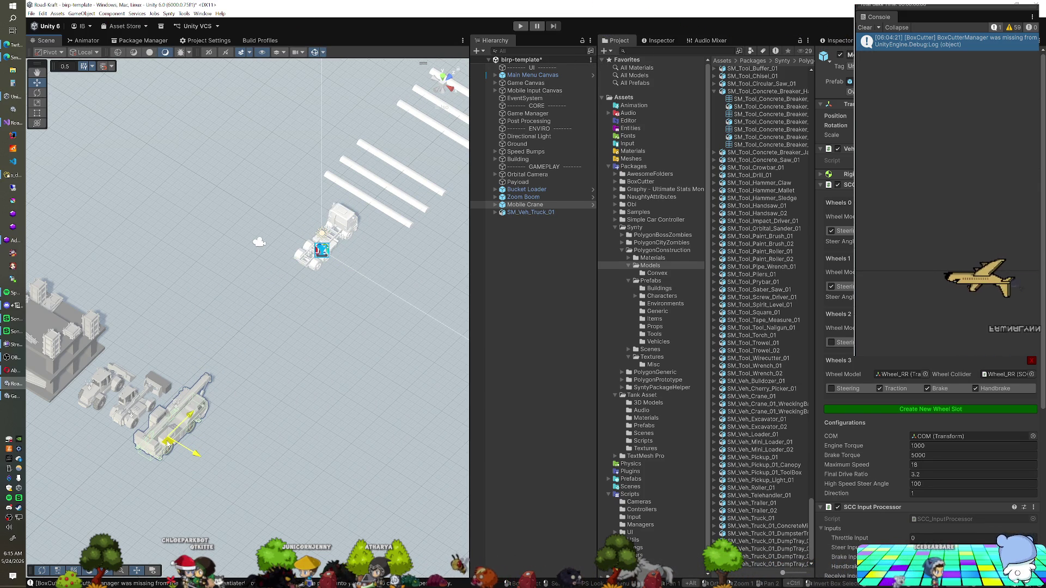
{"action": "left_click_drag", "start_coordinate": [195, 457], "coordinate": [127, 410]}
Step: Slide the Bucket Loader and Zoom Boom aside, then select the SM_Veh_Truck_01 truck
{"action": "left_click", "coordinate": [141, 402]}
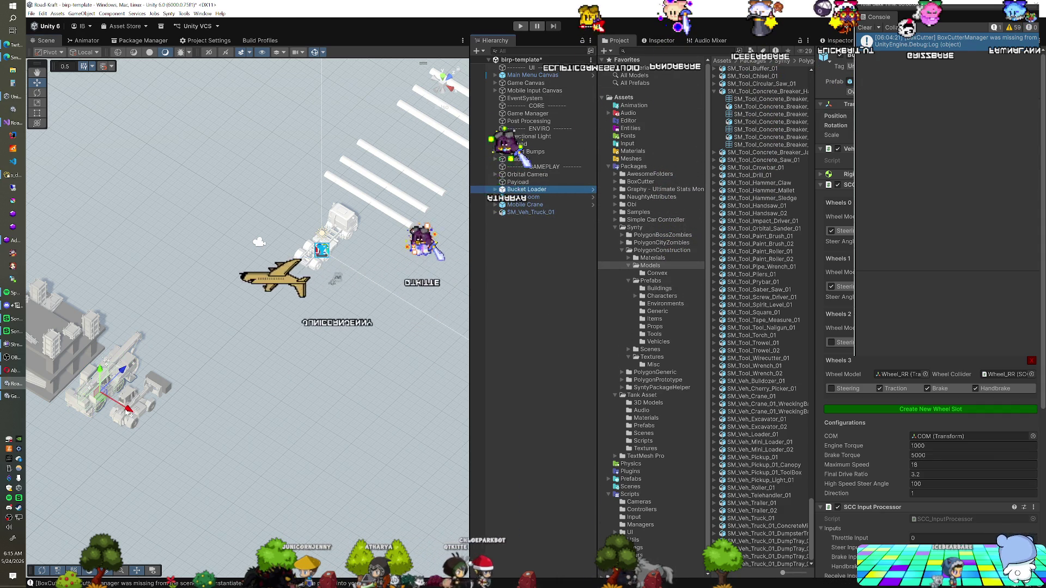
{"action": "mouse_move", "coordinate": [129, 410]}
{"action": "left_mouse_down"}
{"action": "mouse_move", "coordinate": [186, 447]}
{"action": "mouse_move", "coordinate": [158, 434]}
{"action": "left_mouse_up"}
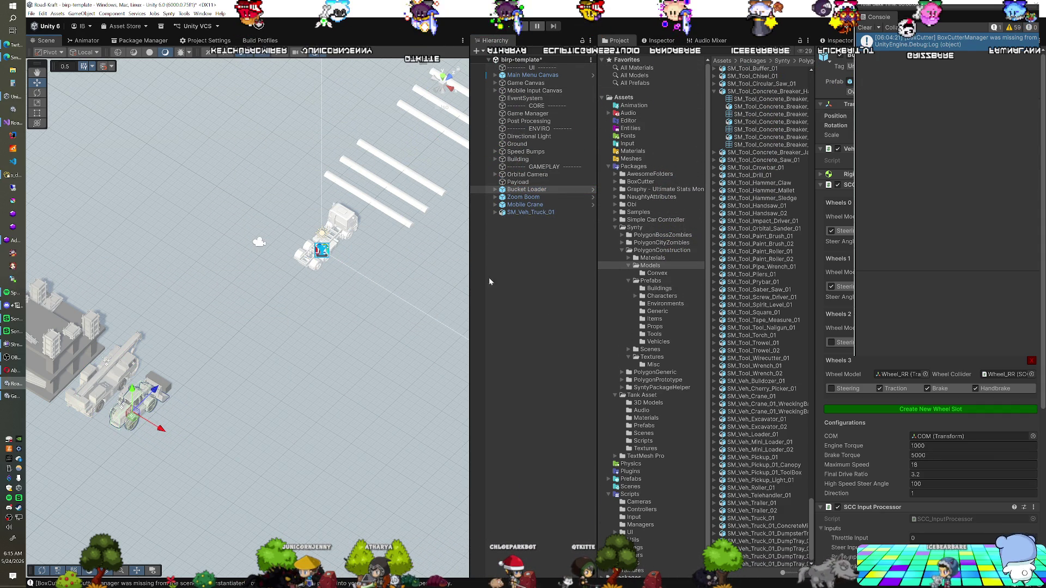
{"action": "left_click", "coordinate": [168, 406]}
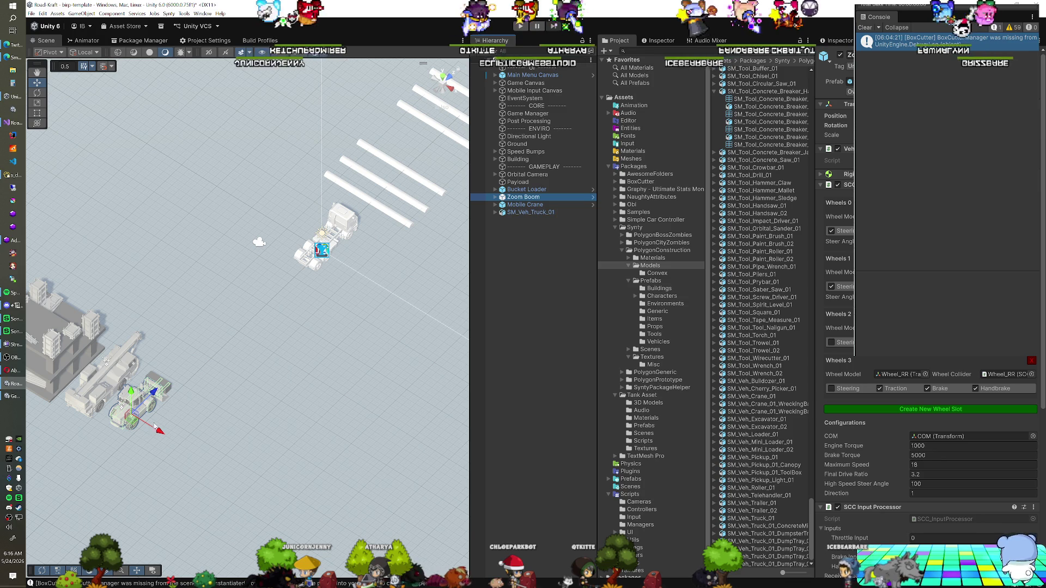
{"action": "left_click_drag", "start_coordinate": [175, 448], "coordinate": [188, 460]}
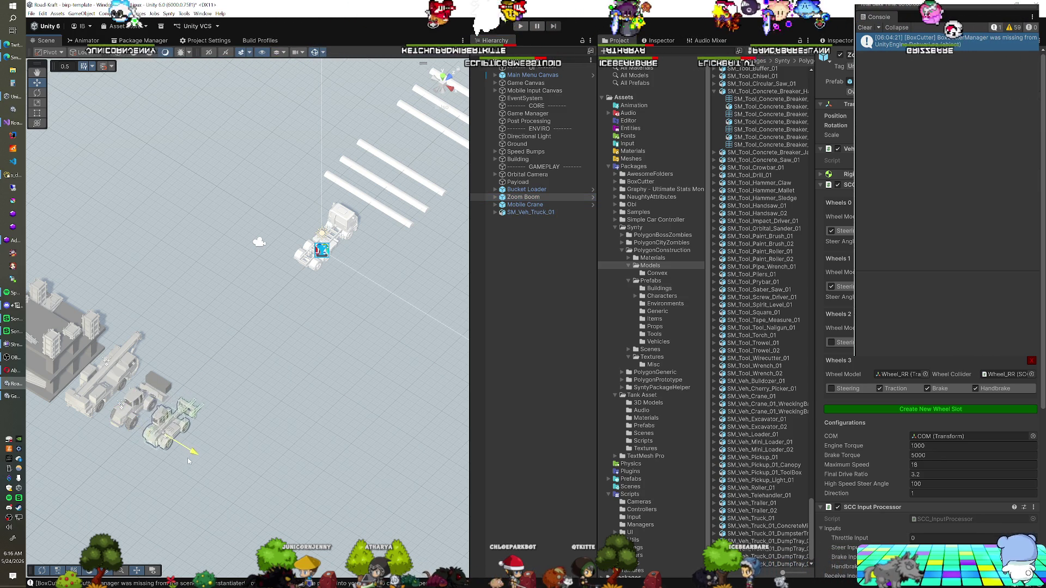
{"action": "key", "text": "f"}
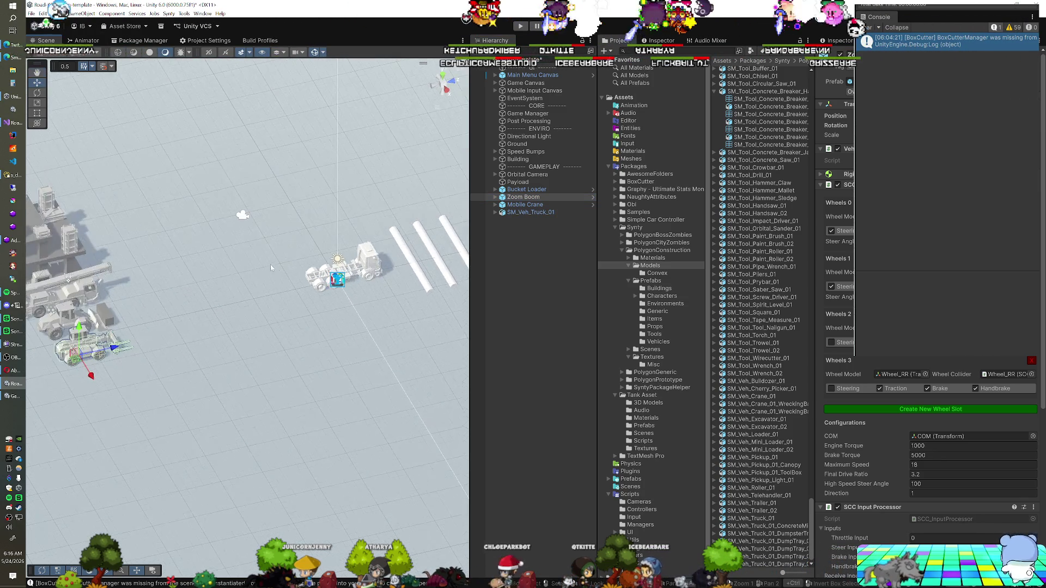
{"action": "left_click_drag", "start_coordinate": [326, 277], "coordinate": [460, 253]}
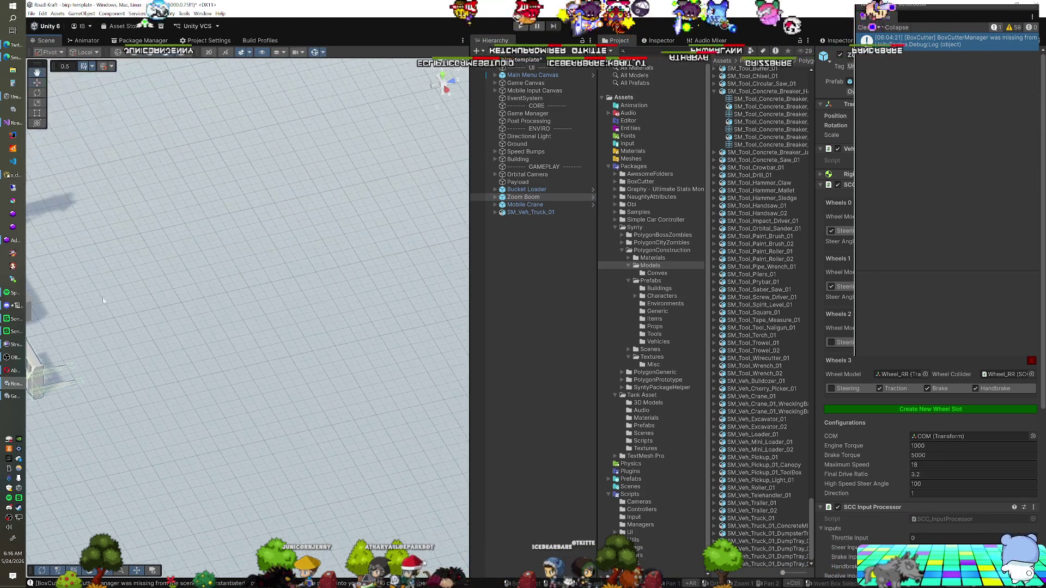
{"action": "left_click", "coordinate": [433, 231]}
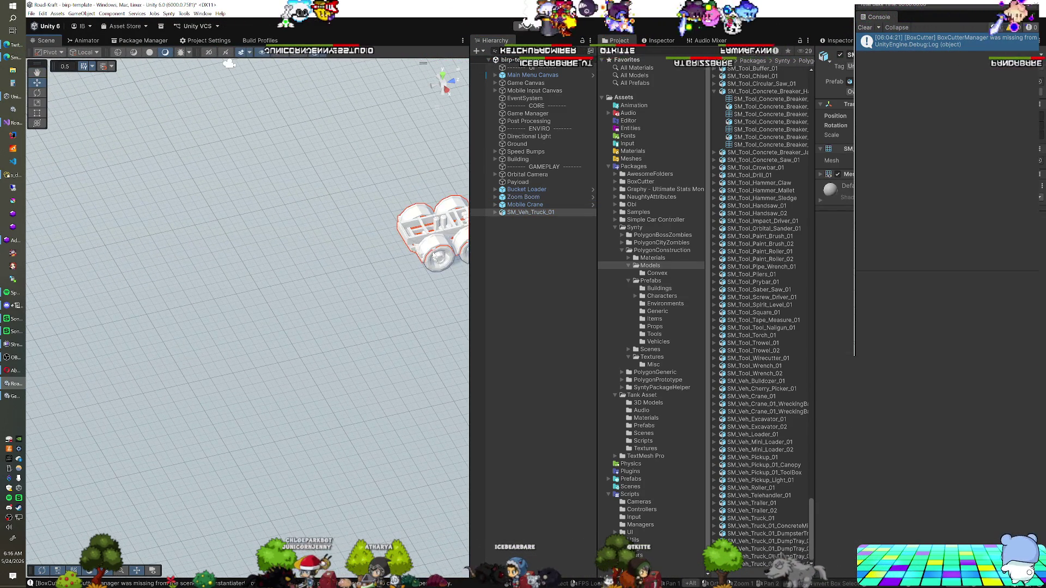
{"action": "key", "text": "f"}
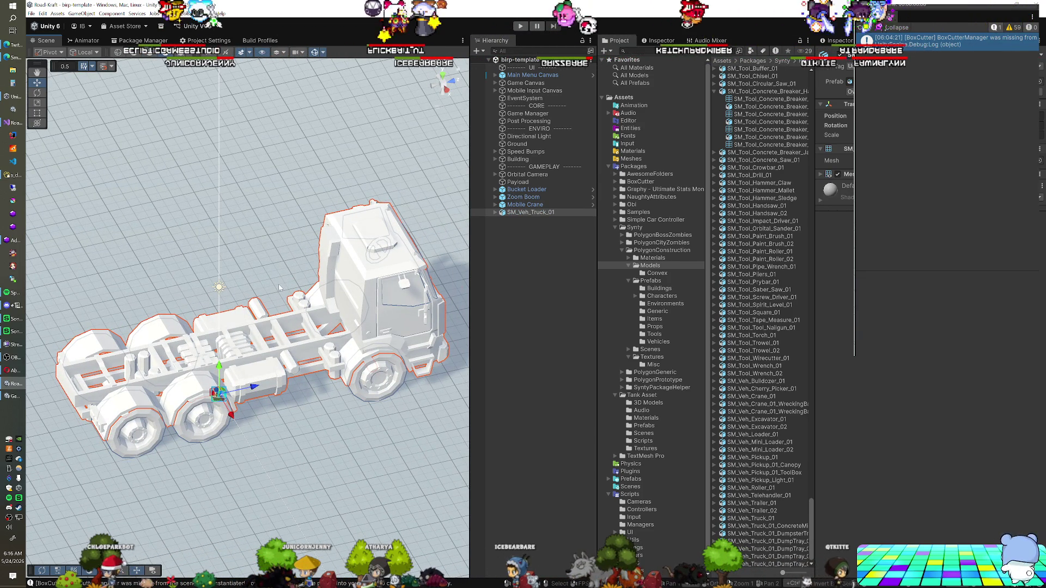
{"action": "left_click_drag", "start_coordinate": [295, 288], "coordinate": [314, 239]}
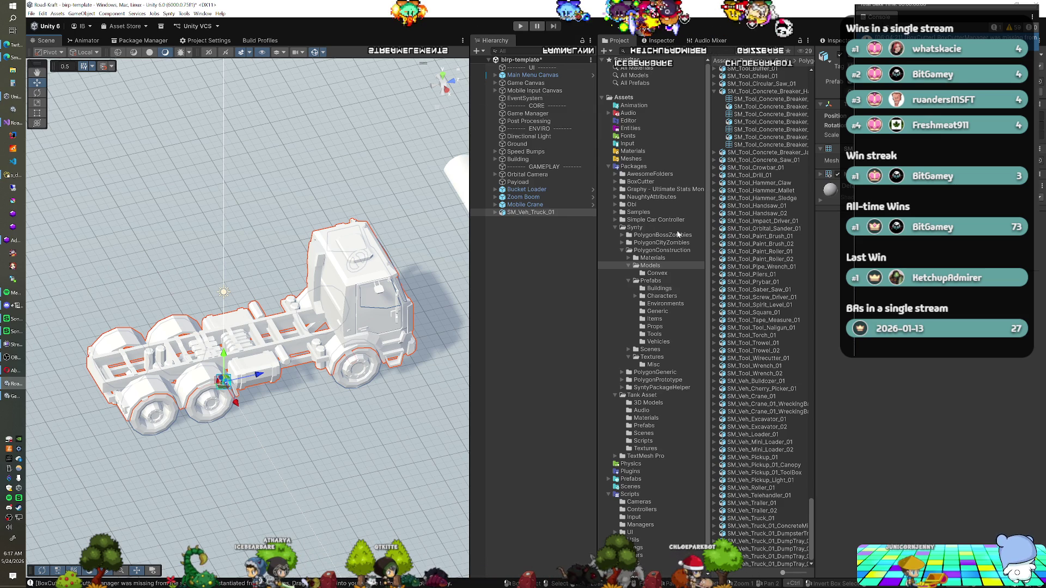
{"action": "left_click", "coordinate": [715, 91]}
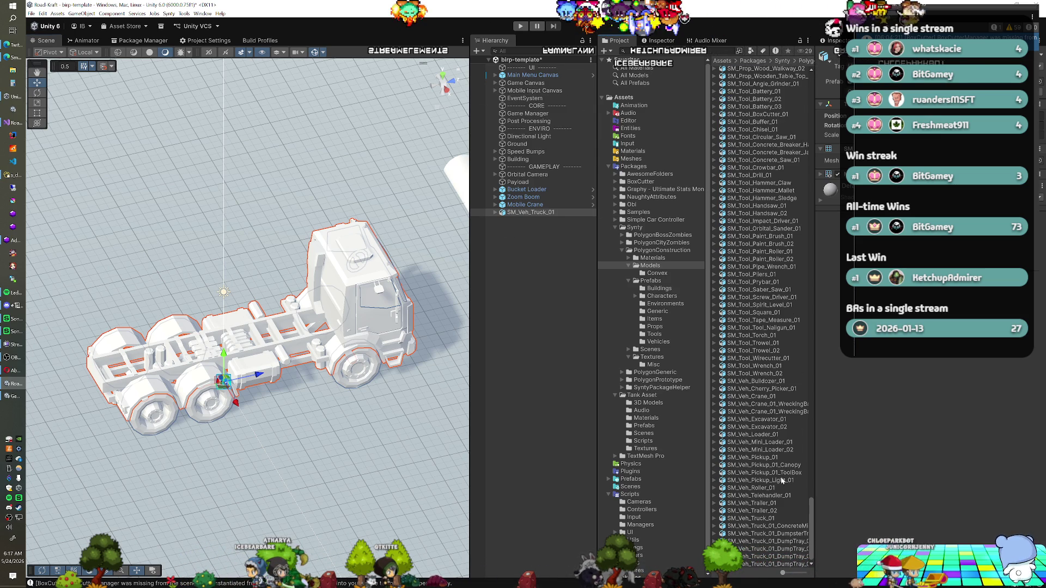
Step: Place SM_Veh_Truck_01_DumpTray_01 onto the truck and expand SM_Veh_Truck_01's children in the Hierarchy
{"action": "left_click", "coordinate": [763, 535]}
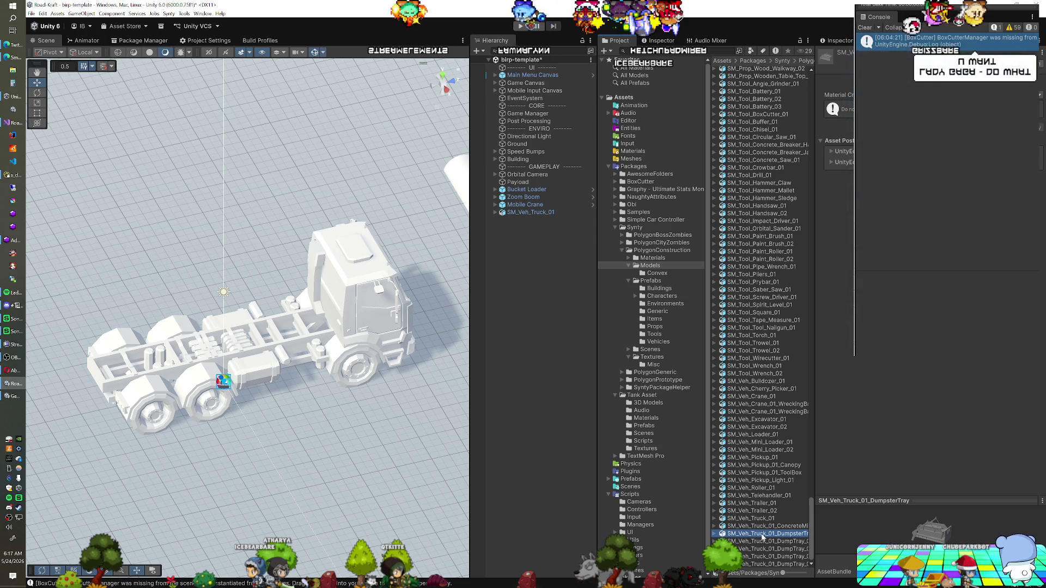
{"action": "left_click", "coordinate": [762, 542]}
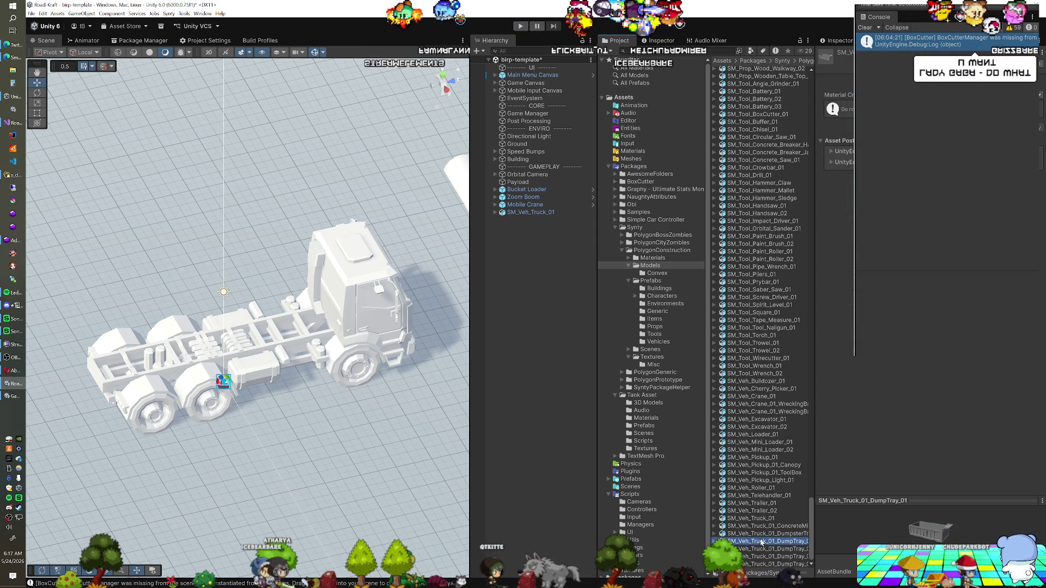
{"action": "left_click_drag", "start_coordinate": [762, 542], "coordinate": [545, 324]}
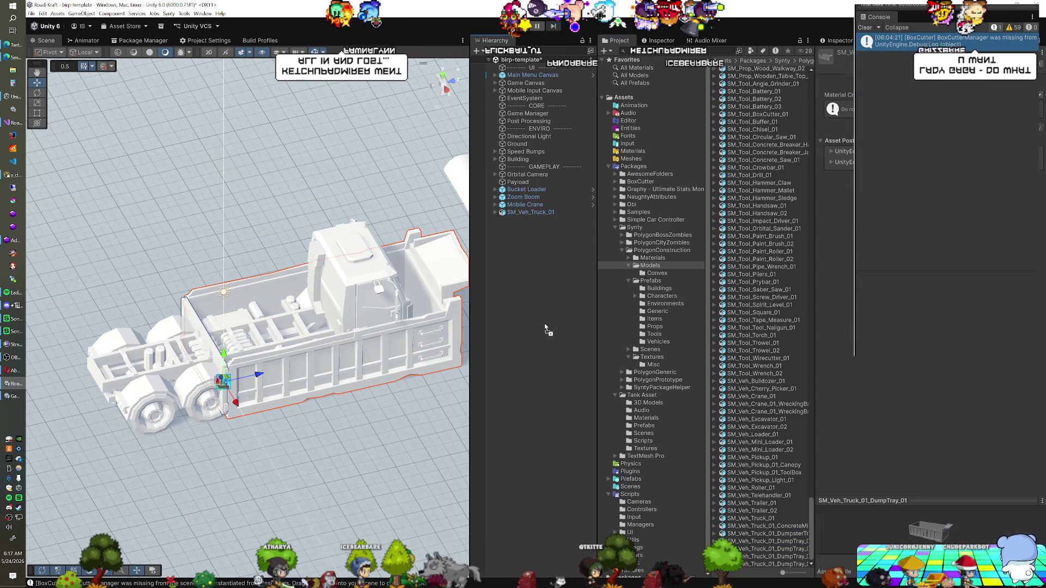
{"action": "left_click", "coordinate": [495, 212]}
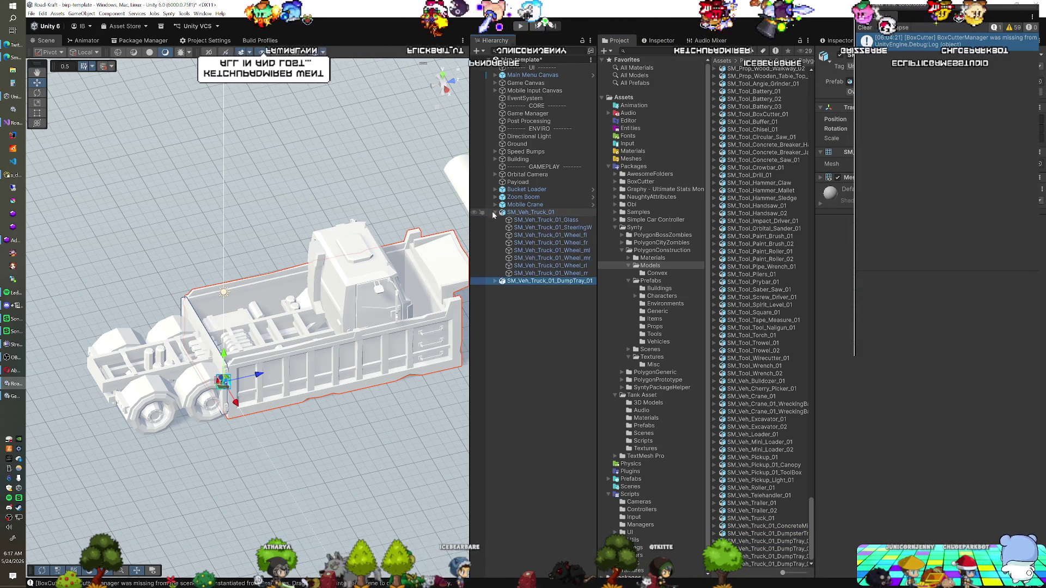
{"action": "left_click", "coordinate": [521, 282]}
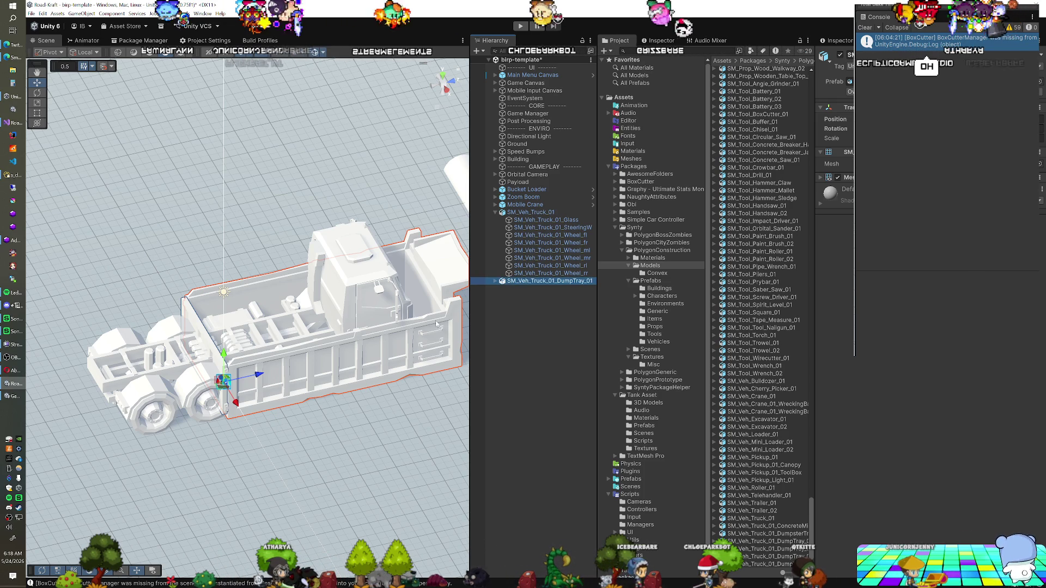
{"action": "mouse_move", "coordinate": [294, 358]}
{"action": "left_mouse_down"}
{"action": "mouse_move", "coordinate": [210, 357]}
{"action": "mouse_move", "coordinate": [146, 333]}
{"action": "mouse_move", "coordinate": [143, 358]}
{"action": "left_mouse_up"}
Step: Undo the tray's tilt and move it flat over the truck's rear chassis
{"action": "key", "text": "e"}
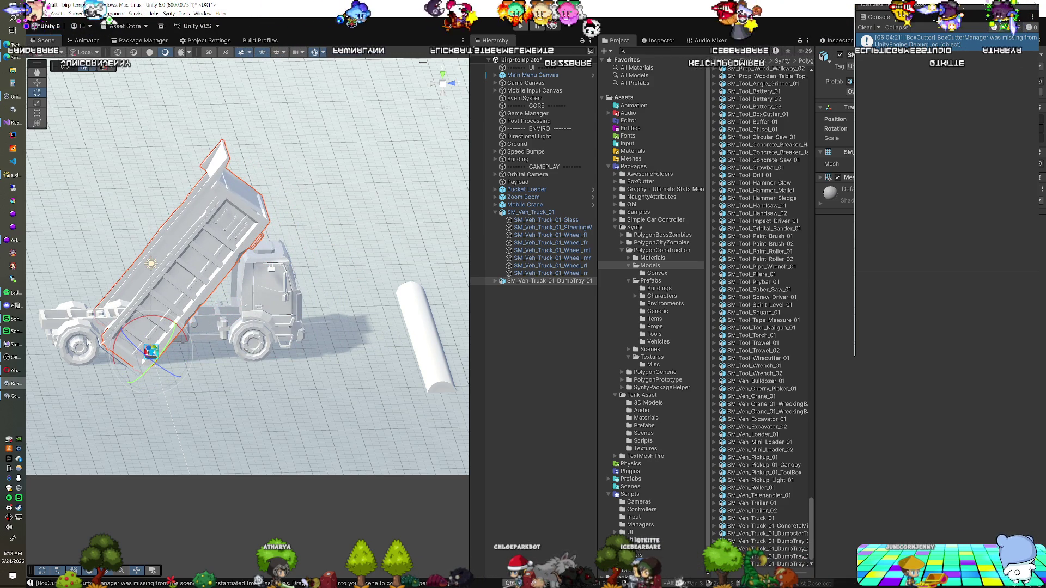
{"action": "key", "text": "ctrl+z"}
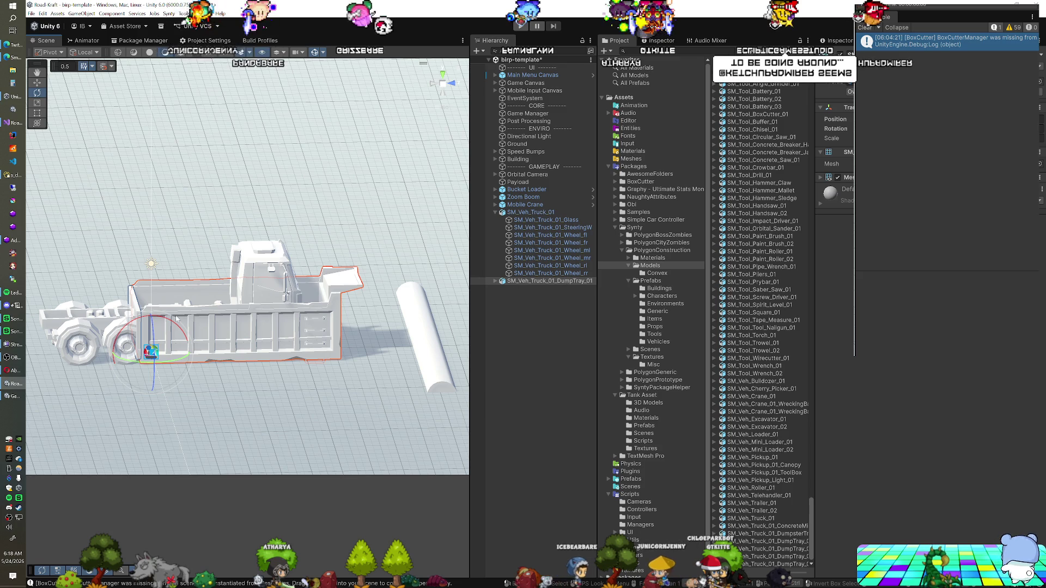
{"action": "key", "text": "w"}
{"action": "left_click_drag", "start_coordinate": [151, 352], "coordinate": [42, 310]}
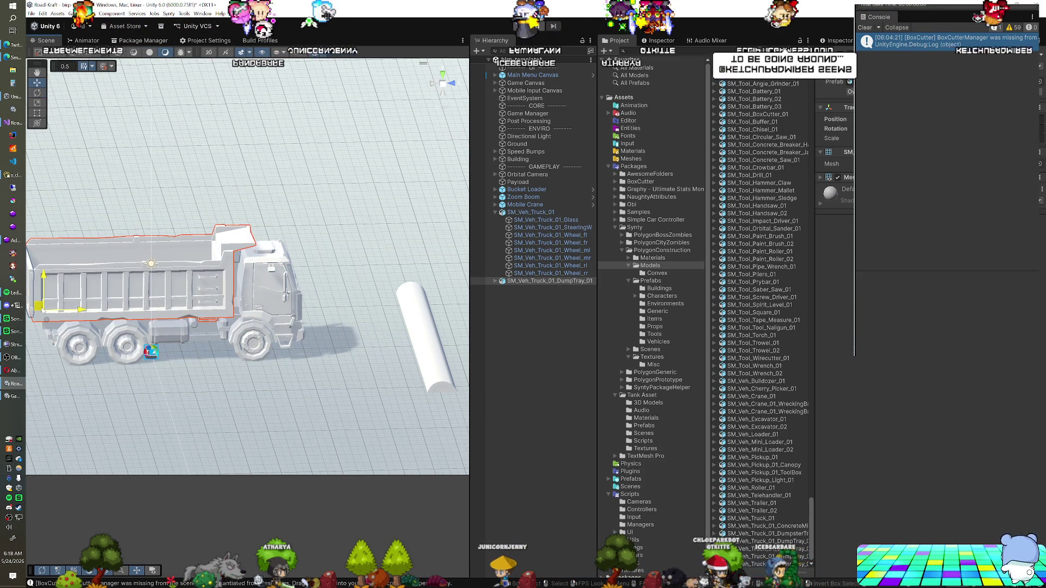
{"action": "key", "text": "f"}
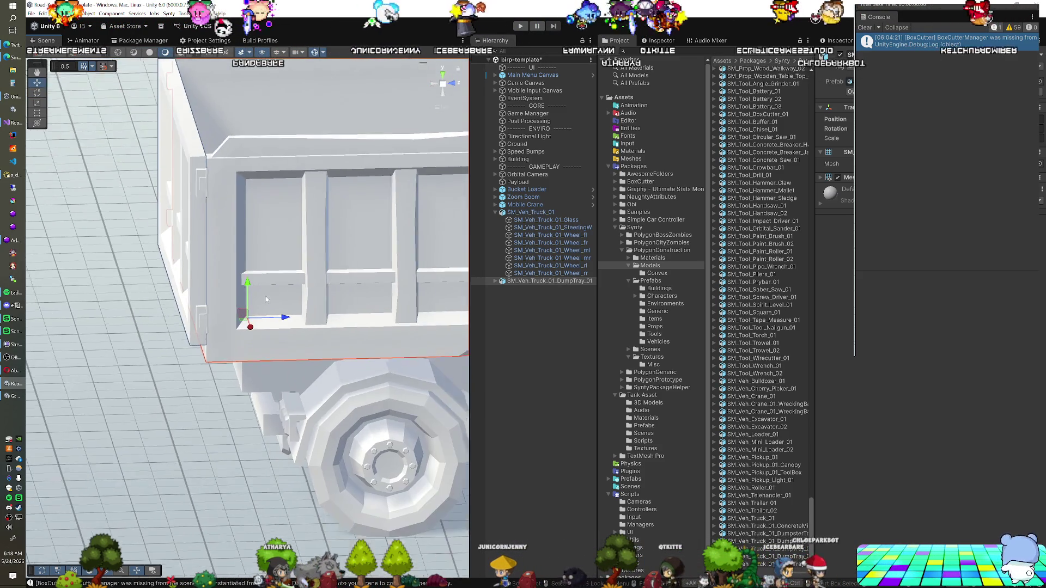
{"action": "left_click_drag", "start_coordinate": [274, 286], "coordinate": [162, 288]}
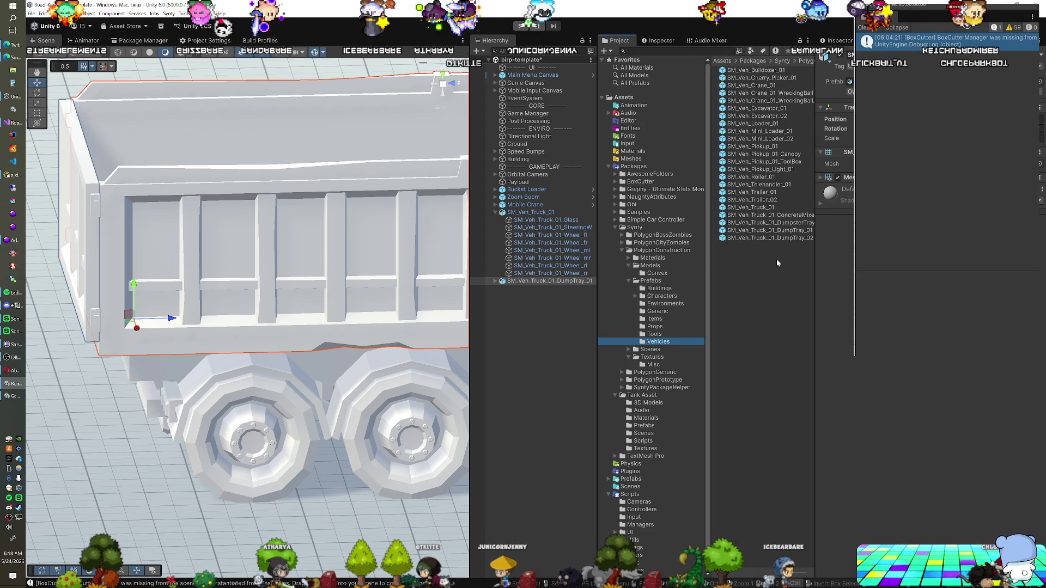
Step: Inspect the DumpTray and truck mesh colliders, then select Construction_City_Demo in PolygonConstruction Scenes
{"action": "left_click", "coordinate": [788, 231]}
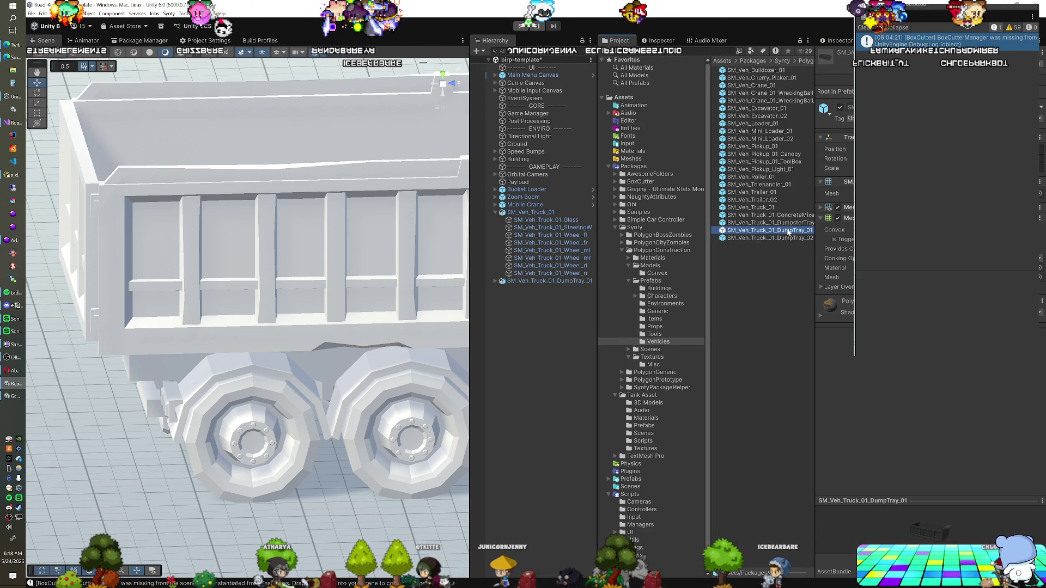
{"action": "left_click", "coordinate": [785, 238]}
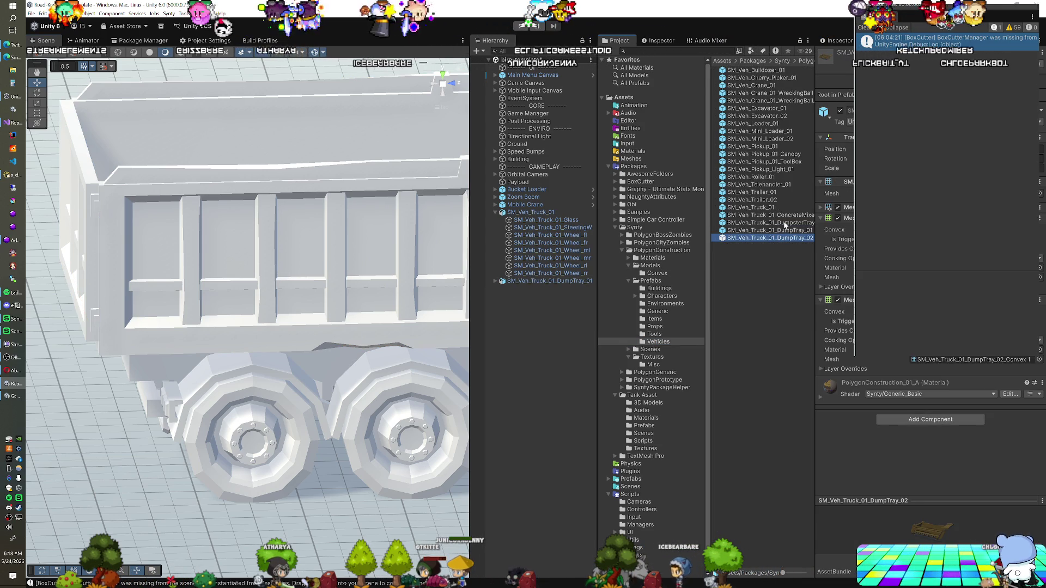
{"action": "left_click", "coordinate": [770, 208]}
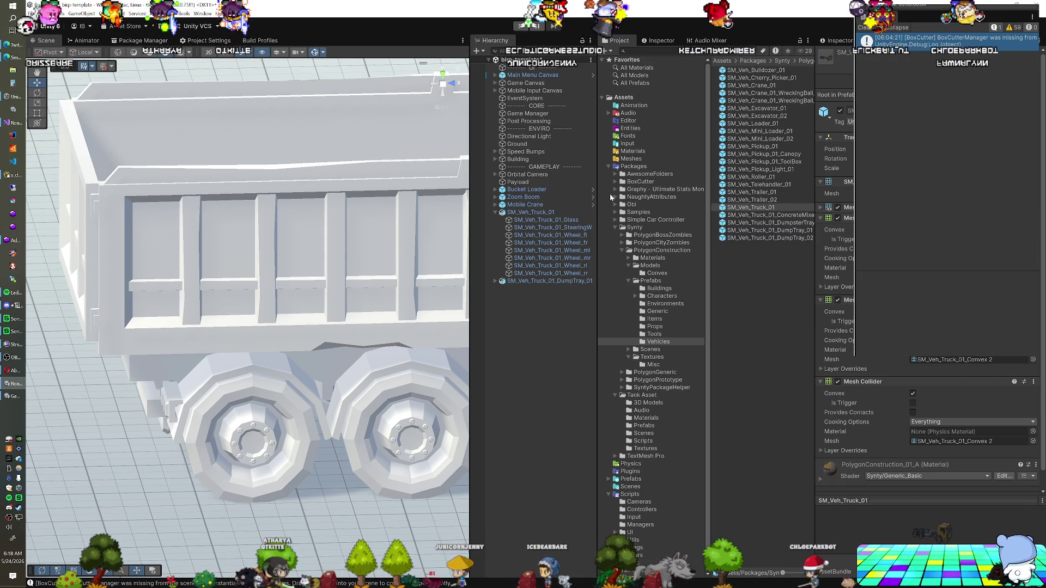
{"action": "left_click", "coordinate": [660, 348]}
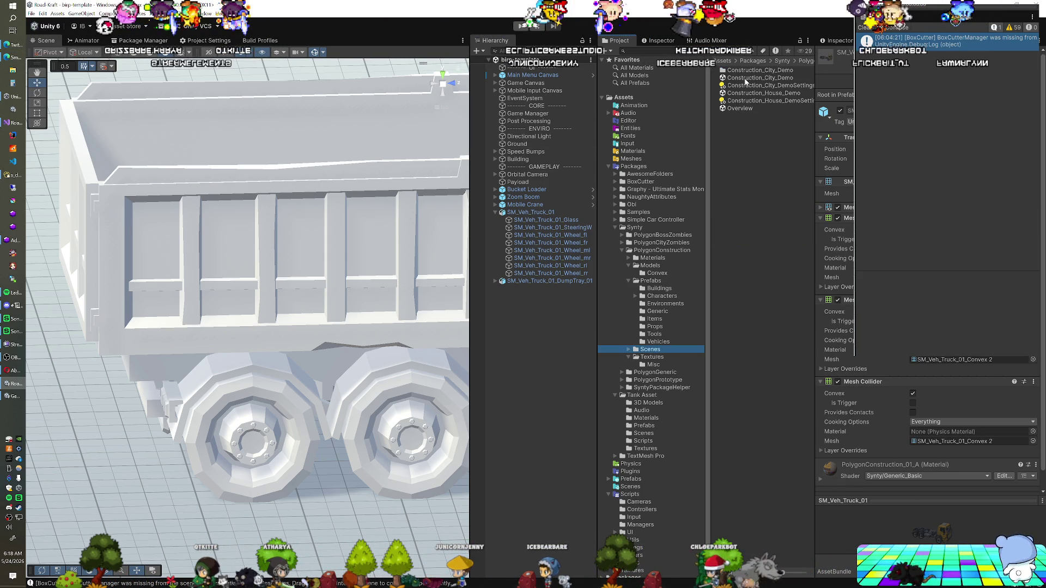
{"action": "left_click", "coordinate": [745, 78]}
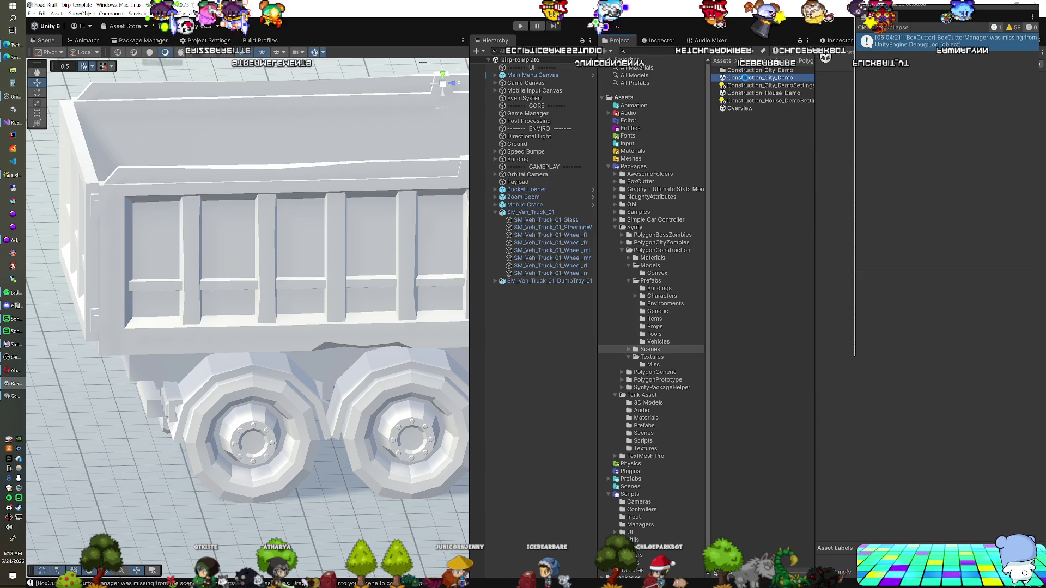
Step: Open the selected demo scene and pan across its construction vehicles
{"action": "key", "text": "Return"}
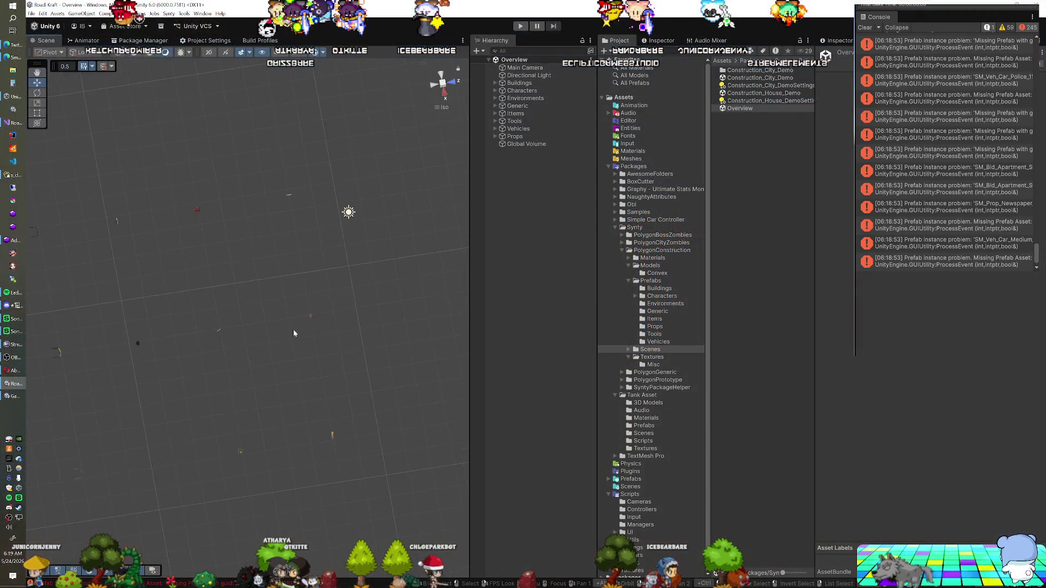
{"action": "scroll", "coordinate": [294, 333], "scroll_direction": "down", "scroll_amount": 10}
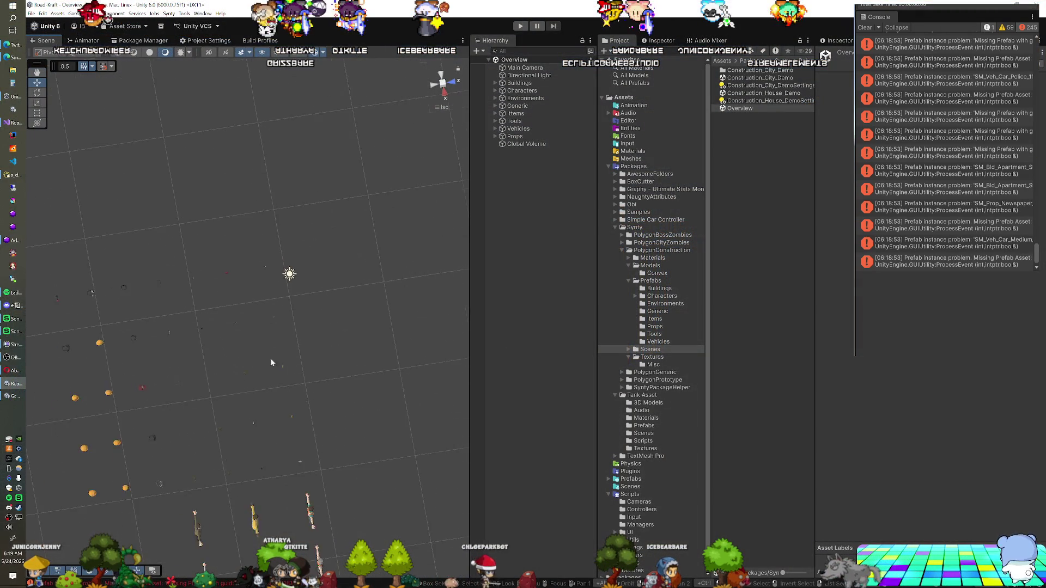
{"action": "mouse_move", "coordinate": [254, 371]}
{"action": "left_mouse_down"}
{"action": "mouse_move", "coordinate": [270, 322]}
{"action": "mouse_move", "coordinate": [338, 297]}
{"action": "mouse_move", "coordinate": [343, 322]}
{"action": "left_mouse_up"}
{"action": "scroll", "coordinate": [343, 321], "scroll_direction": "up", "scroll_amount": 10}
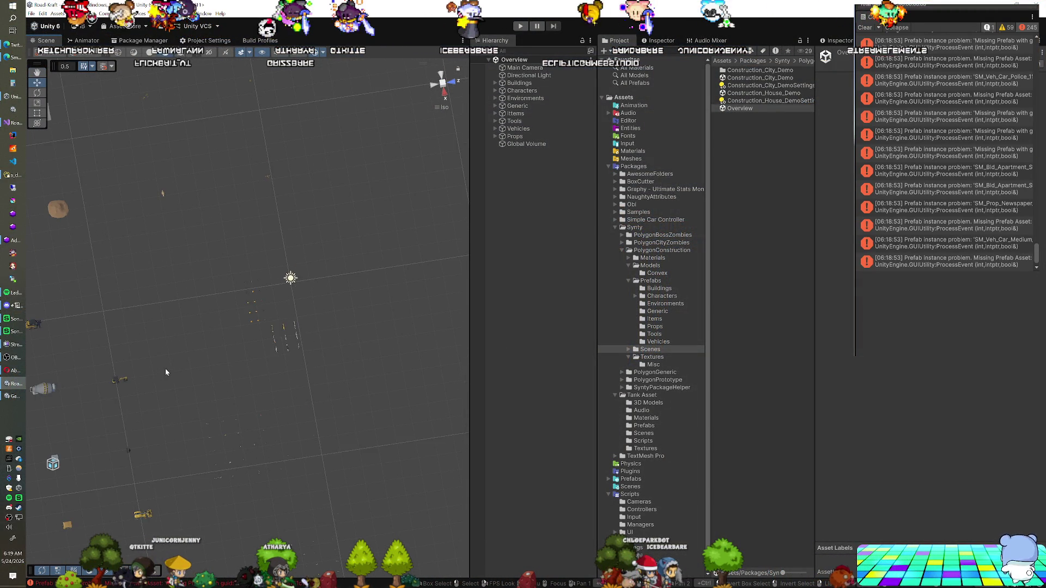
{"action": "mouse_move", "coordinate": [343, 284]}
{"action": "left_mouse_down"}
{"action": "mouse_move", "coordinate": [267, 295]}
{"action": "mouse_move", "coordinate": [261, 278]}
{"action": "left_mouse_up"}
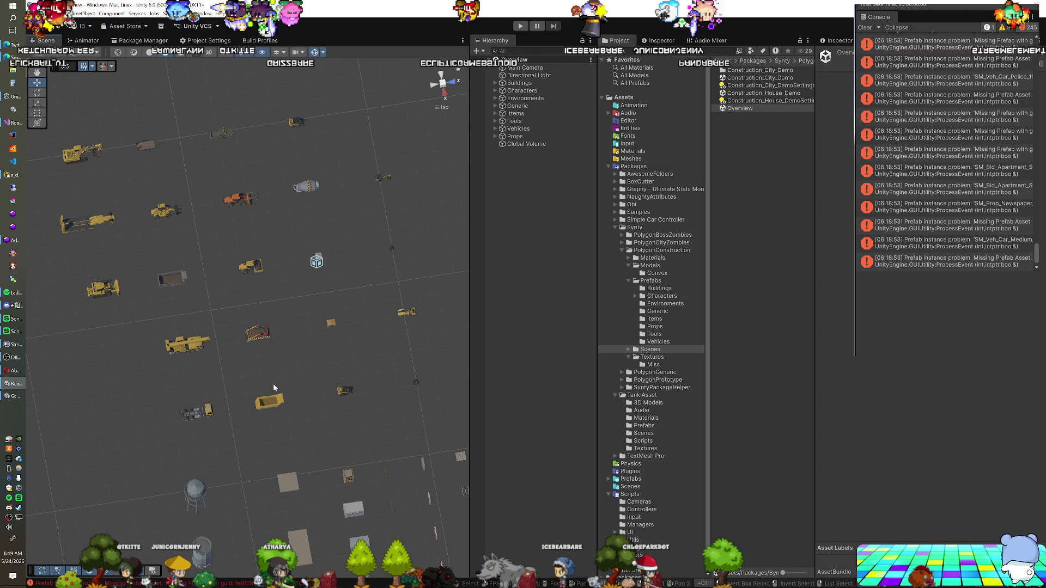
Step: Open Construction_City_Demo, frame its demo dump truck side-on, then pick the birp-template scene
{"action": "left_click", "coordinate": [776, 77]}
{"action": "double_click", "coordinate": [777, 78]}
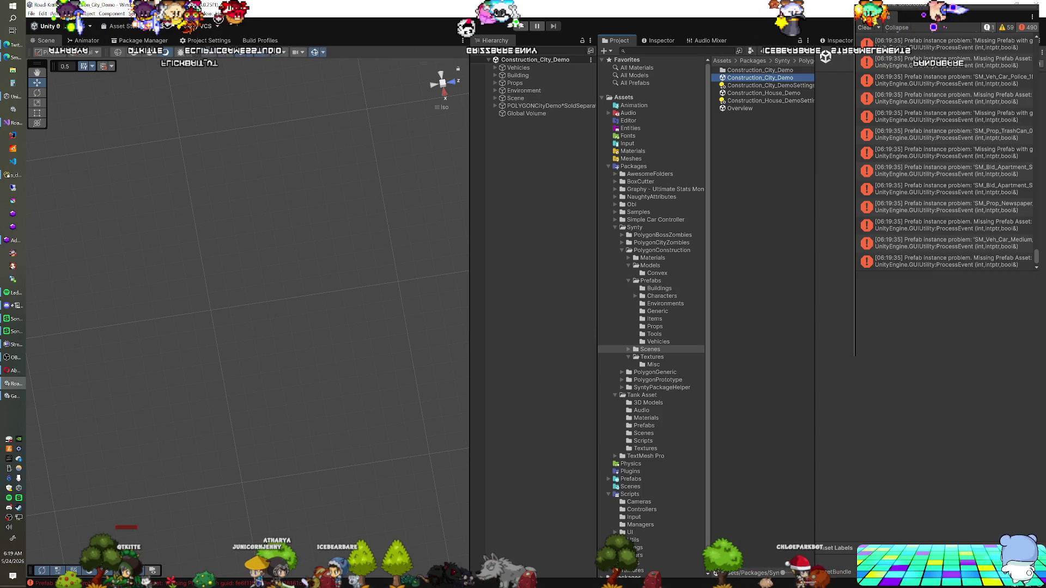
{"action": "left_click", "coordinate": [518, 76]}
{"action": "key", "text": "f"}
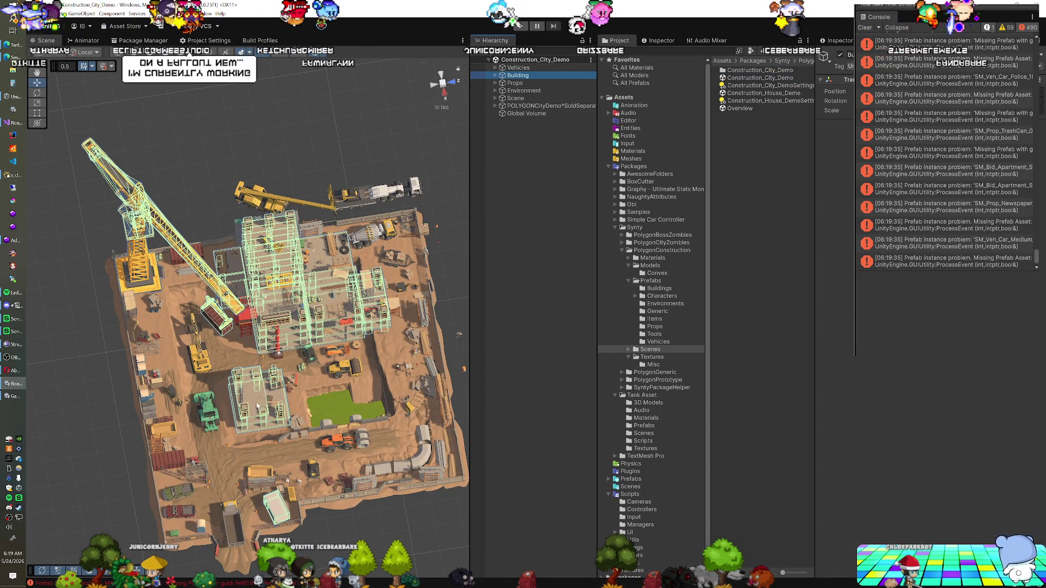
{"action": "left_click", "coordinate": [288, 502]}
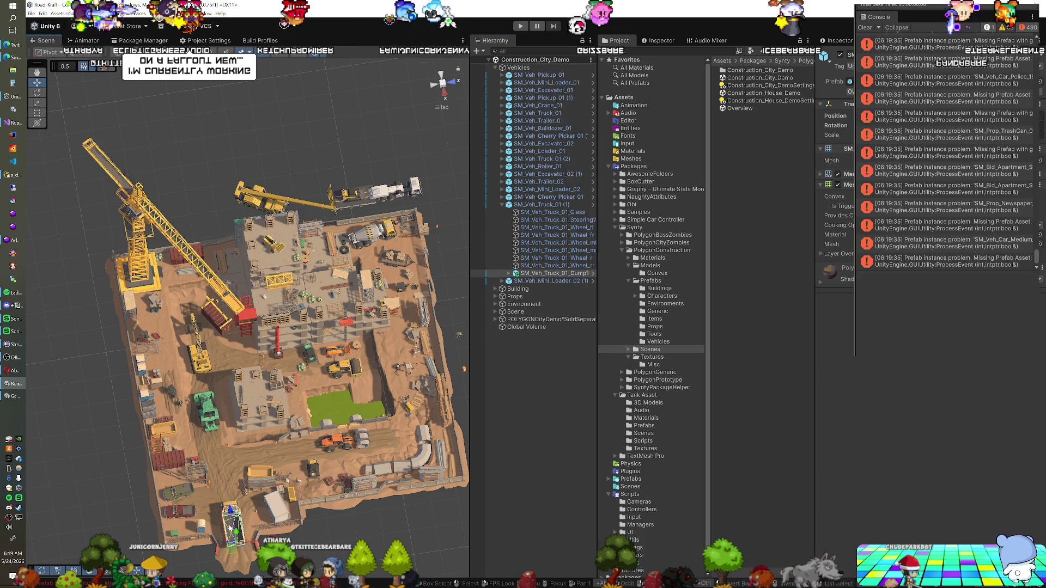
{"action": "key", "text": "f"}
{"action": "mouse_move", "coordinate": [343, 452]}
{"action": "left_mouse_down"}
{"action": "mouse_move", "coordinate": [261, 355]}
{"action": "mouse_move", "coordinate": [278, 356]}
{"action": "left_mouse_up"}
{"action": "scroll", "coordinate": [278, 356], "scroll_direction": "down", "scroll_amount": 1}
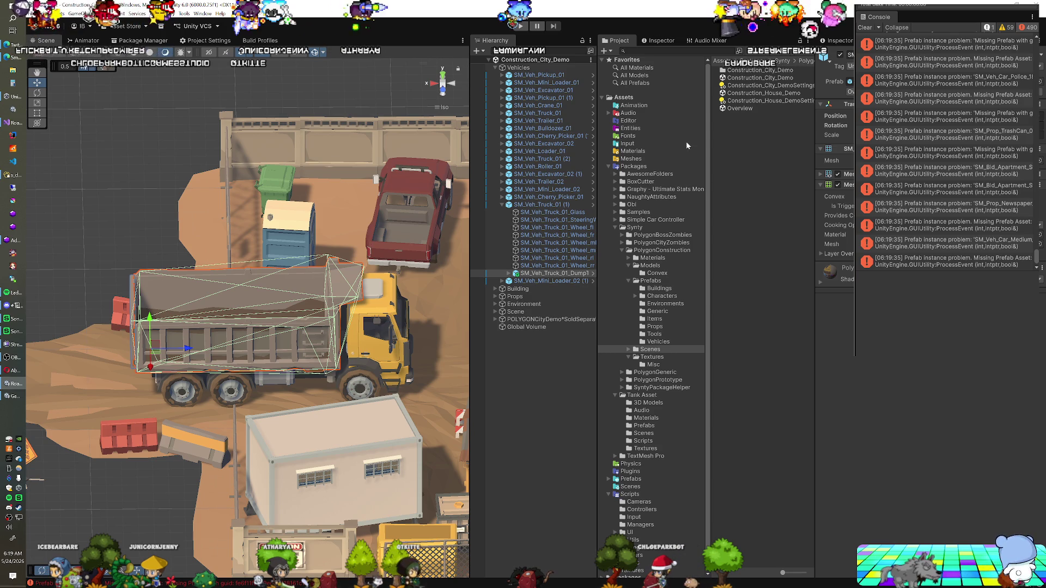
{"action": "left_click", "coordinate": [631, 486]}
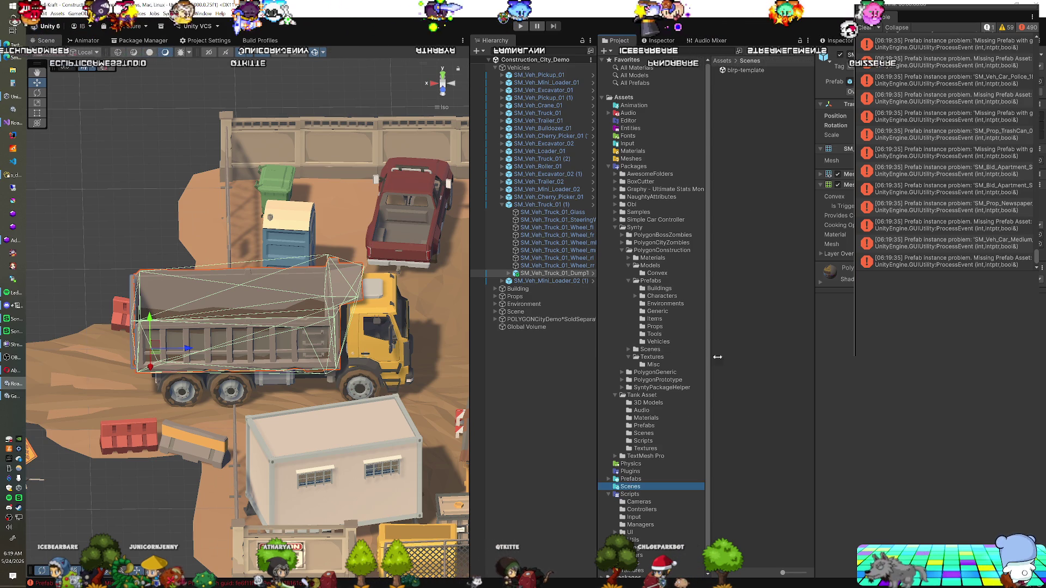
{"action": "left_click", "coordinate": [748, 70]}
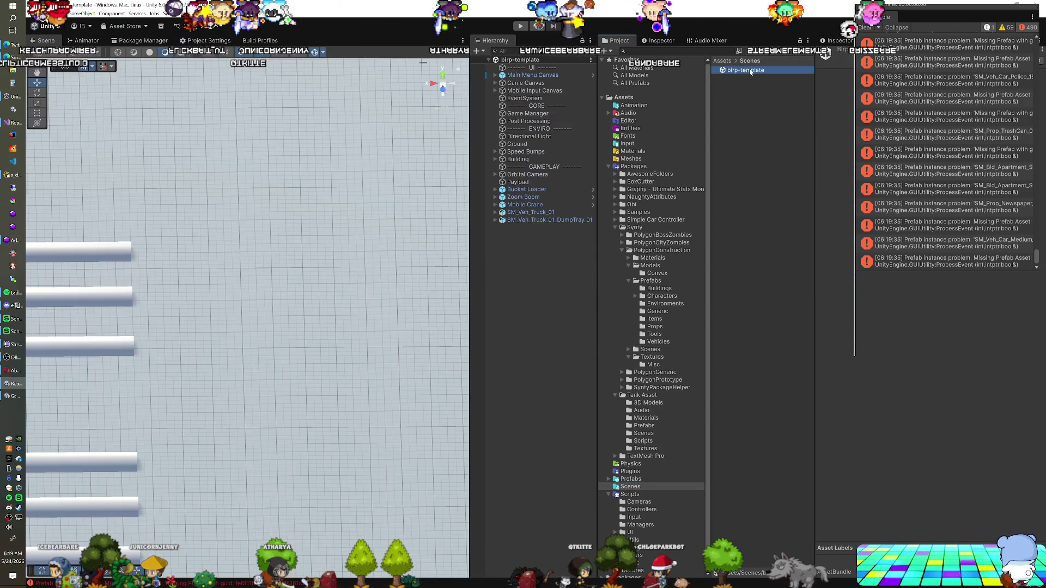
Step: Parent SM_Veh_Truck_01_DumpTray_01 under SM_Veh_Truck_01 and deactivate it with Alt+Shift+A
{"action": "left_click_drag", "start_coordinate": [496, 219], "coordinate": [531, 213]}
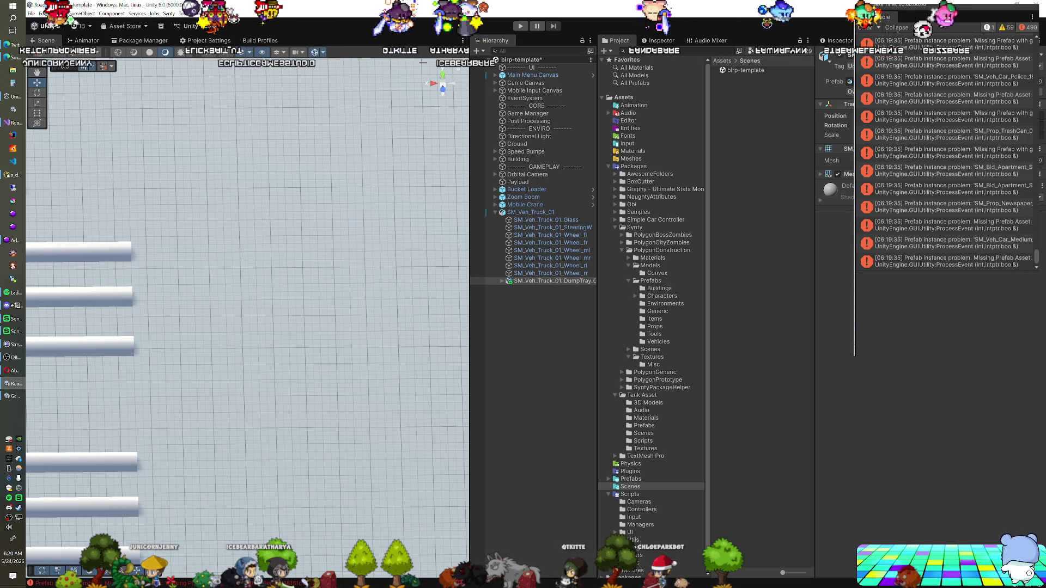
{"action": "double_click", "coordinate": [533, 281]}
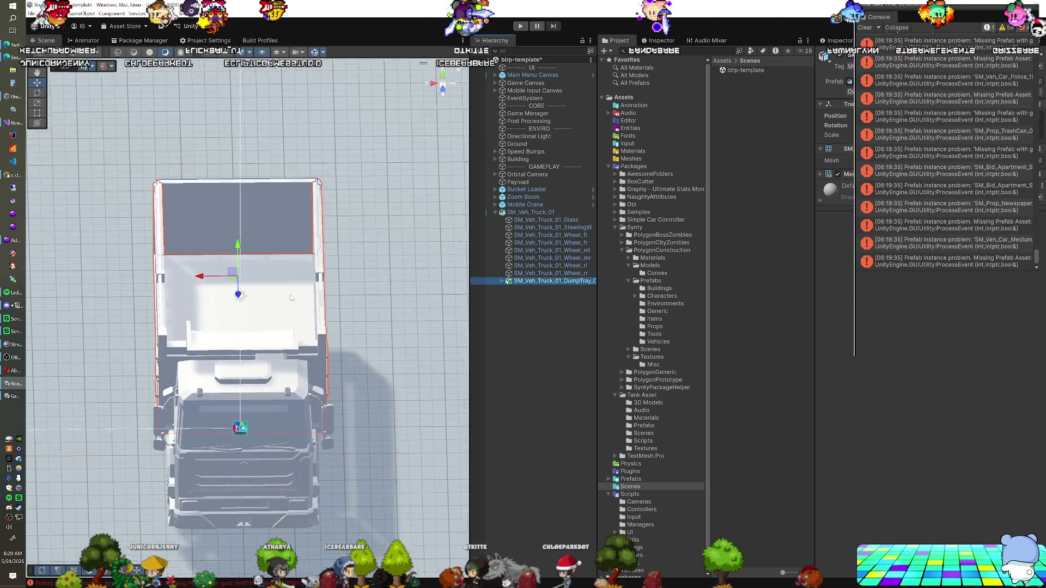
{"action": "mouse_move", "coordinate": [122, 326]}
{"action": "left_mouse_down"}
{"action": "mouse_move", "coordinate": [251, 297]}
{"action": "mouse_move", "coordinate": [372, 364]}
{"action": "left_mouse_up"}
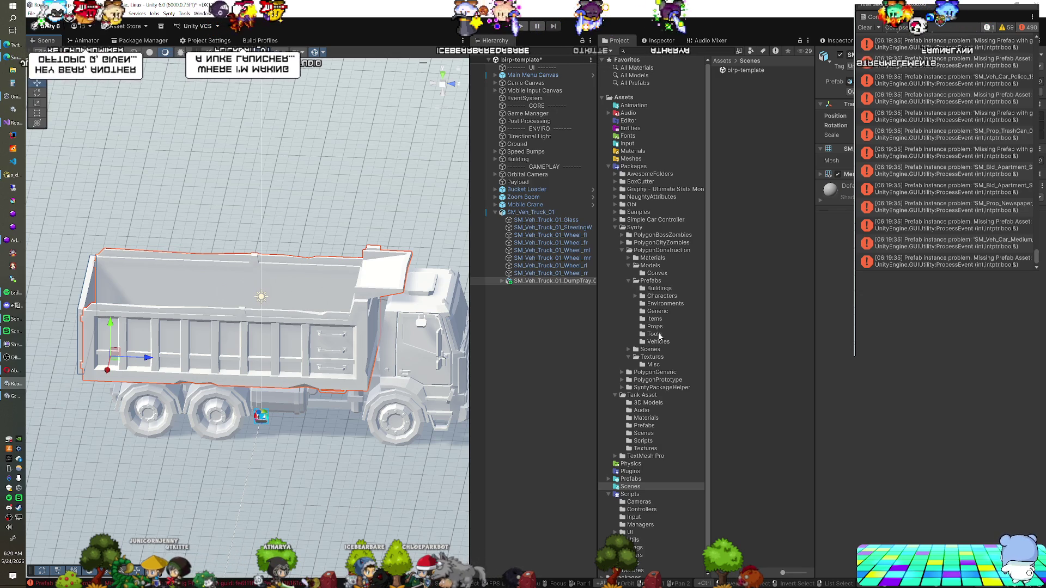
{"action": "key", "text": "alt+shift+a"}
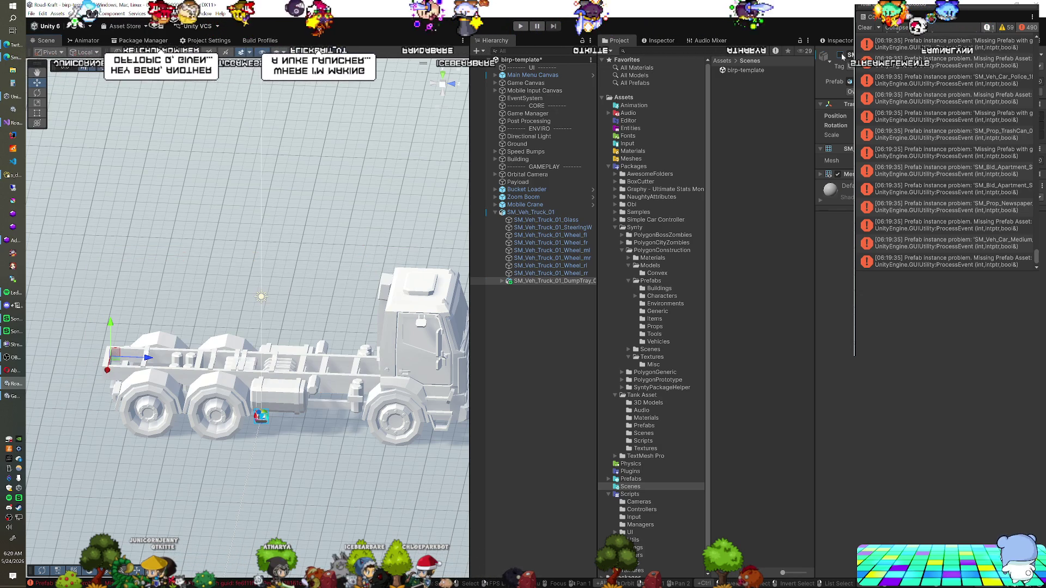
Step: Add the SM_Veh_Truck_01_DumpsterTray model from PolygonConstruction Models to the scene
{"action": "left_click", "coordinate": [658, 341]}
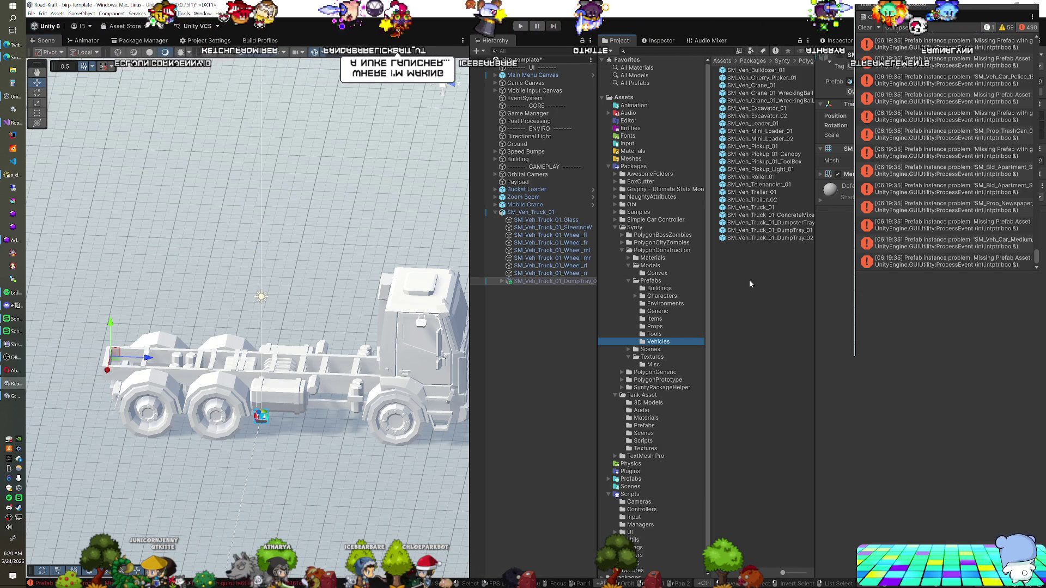
{"action": "left_click", "coordinate": [650, 265]}
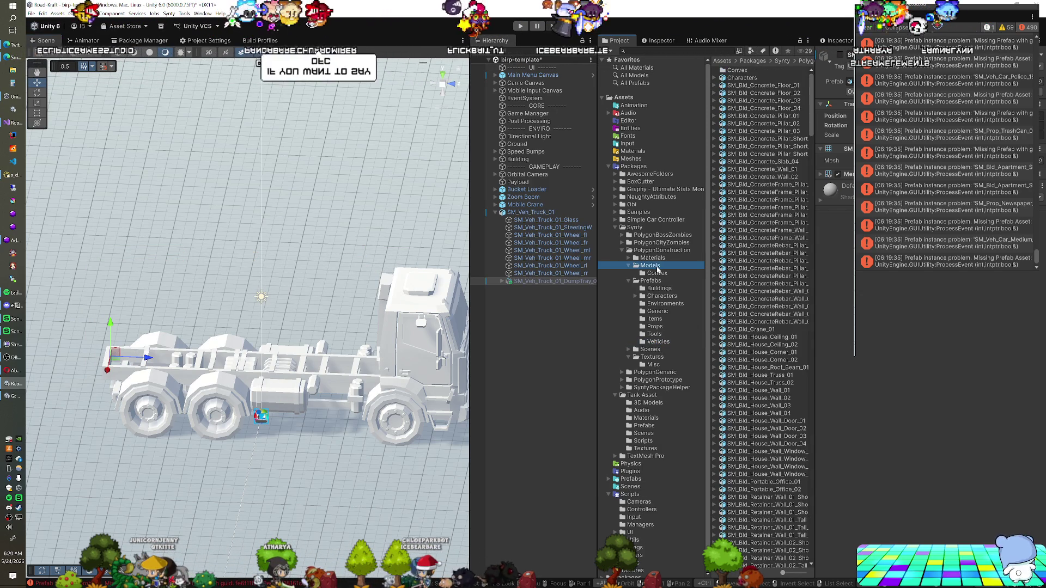
{"action": "left_click_drag", "start_coordinate": [811, 109], "coordinate": [810, 555]}
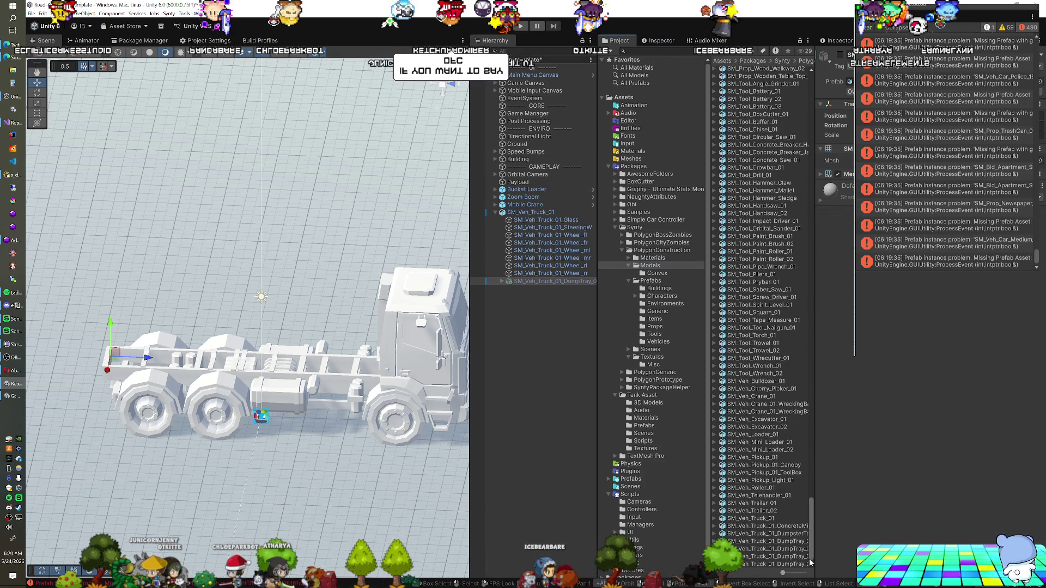
{"action": "left_click", "coordinate": [799, 543]}
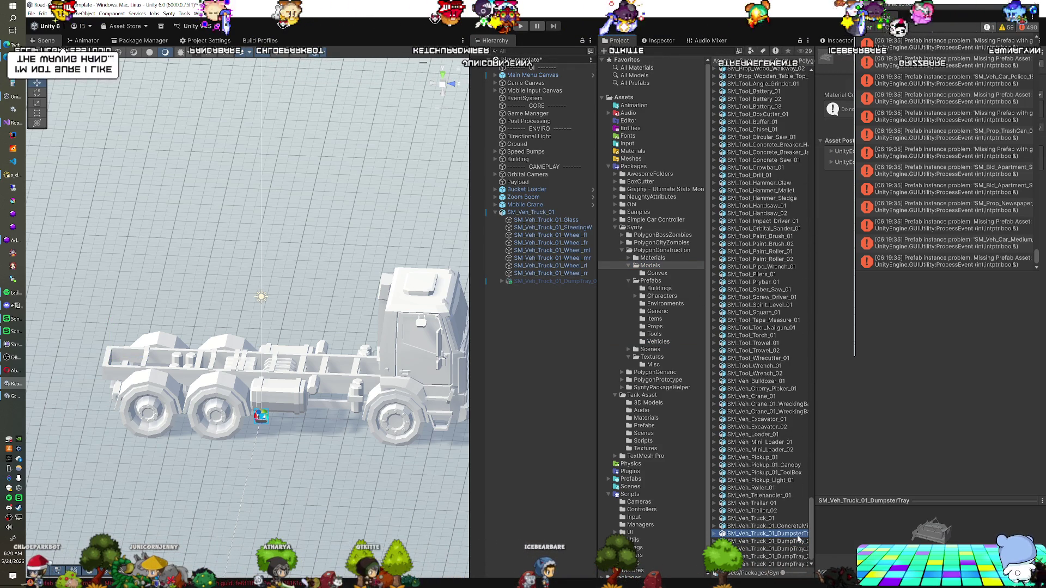
{"action": "mouse_move", "coordinate": [756, 499]}
{"action": "left_mouse_down"}
{"action": "mouse_move", "coordinate": [554, 211]}
{"action": "mouse_move", "coordinate": [555, 292]}
{"action": "left_mouse_up"}
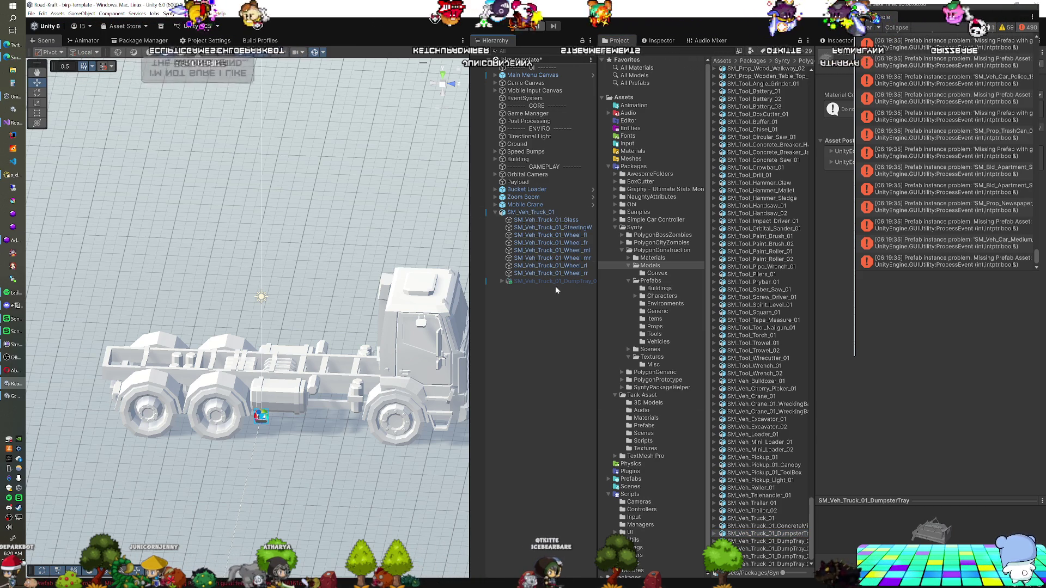
Step: Wrap the dump tray in a new empty GameObject placed under SM_Veh_Truck_01
{"action": "left_click", "coordinate": [555, 283]}
{"action": "key", "text": "alt+shift+n"}
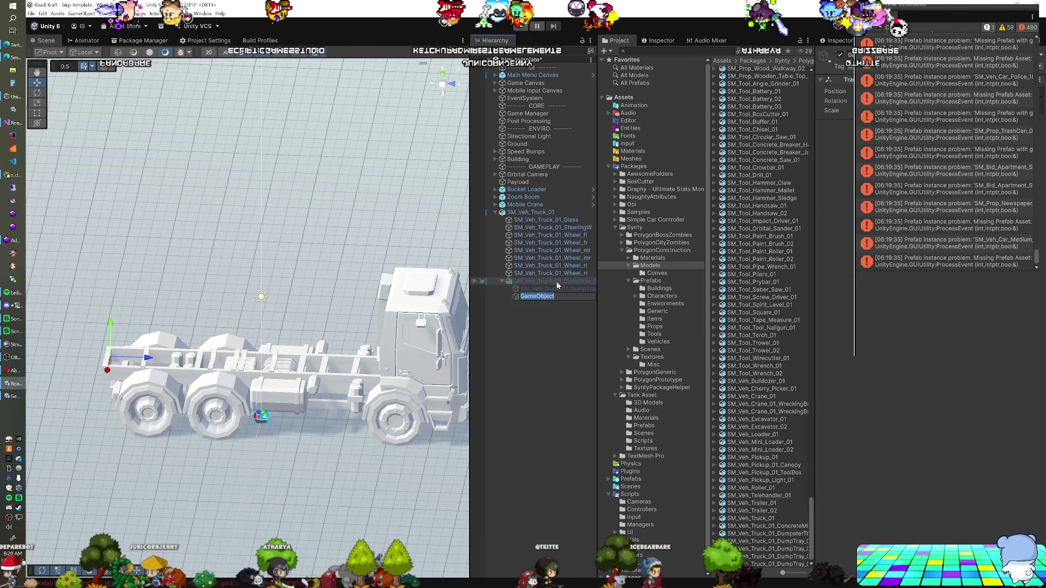
{"action": "mouse_move", "coordinate": [537, 296]}
{"action": "left_mouse_down"}
{"action": "mouse_move", "coordinate": [537, 214]}
{"action": "mouse_move", "coordinate": [528, 299]}
{"action": "left_mouse_up"}
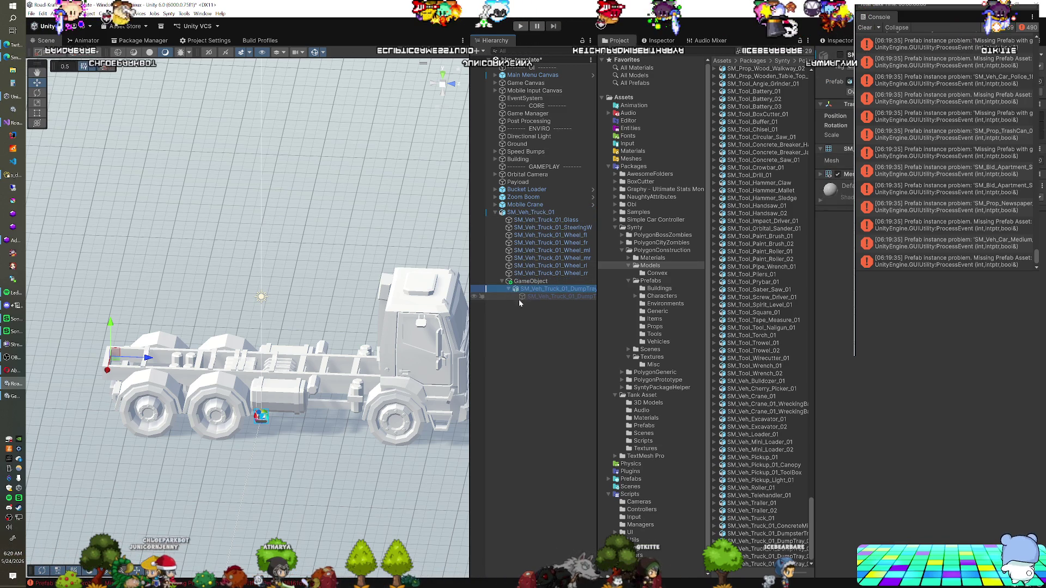
{"action": "left_click", "coordinate": [790, 526]}
Step: Add the ConcreteMixer, DumpsterTray and DumpTray models under GameObject
{"action": "left_click_drag", "start_coordinate": [790, 527], "coordinate": [531, 285]}
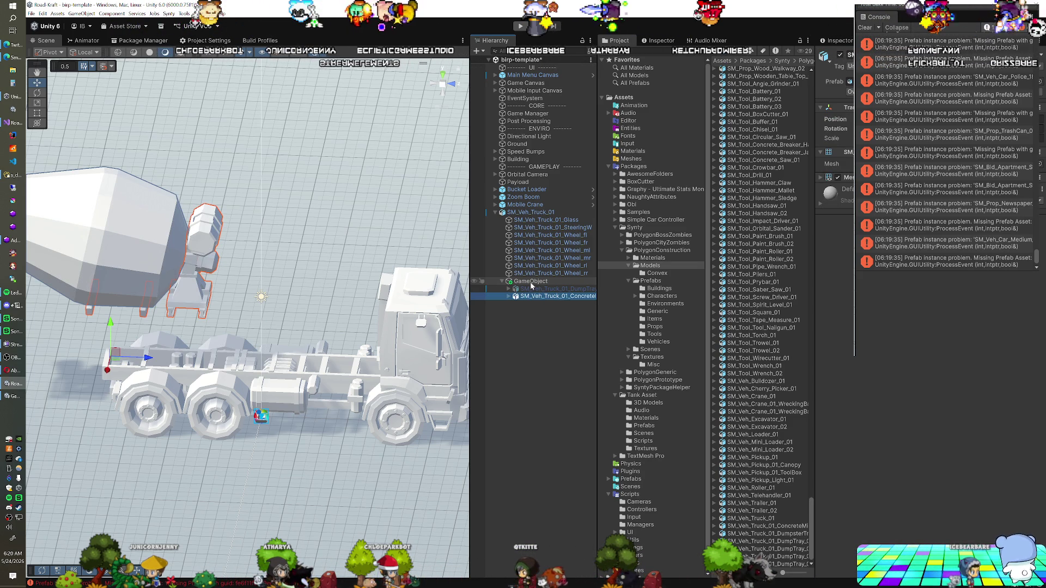
{"action": "left_click", "coordinate": [781, 534]}
{"action": "left_click_drag", "start_coordinate": [781, 538], "coordinate": [550, 299]}
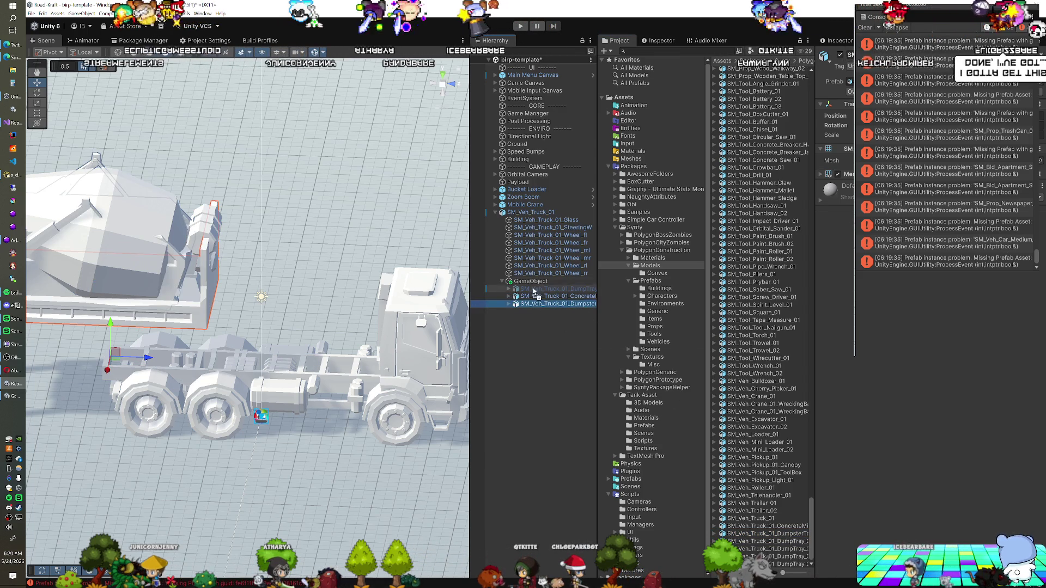
{"action": "left_click_drag", "start_coordinate": [763, 541], "coordinate": [530, 283]}
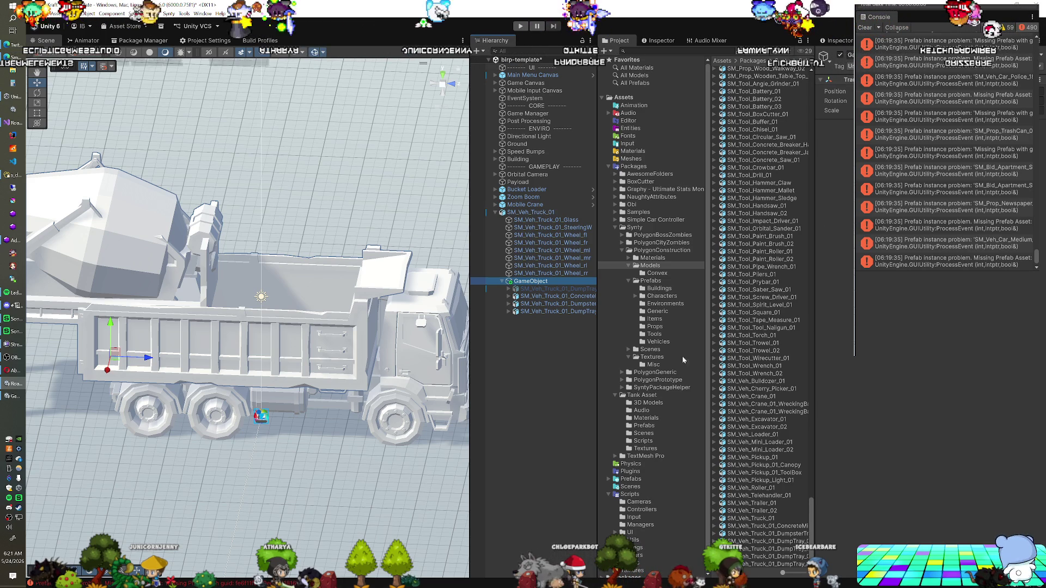
Step: Delete the Concrete and Dumpster tray variants, keeping only SM_Veh_Truck_01_DumpTray
{"action": "left_click", "coordinate": [571, 312]}
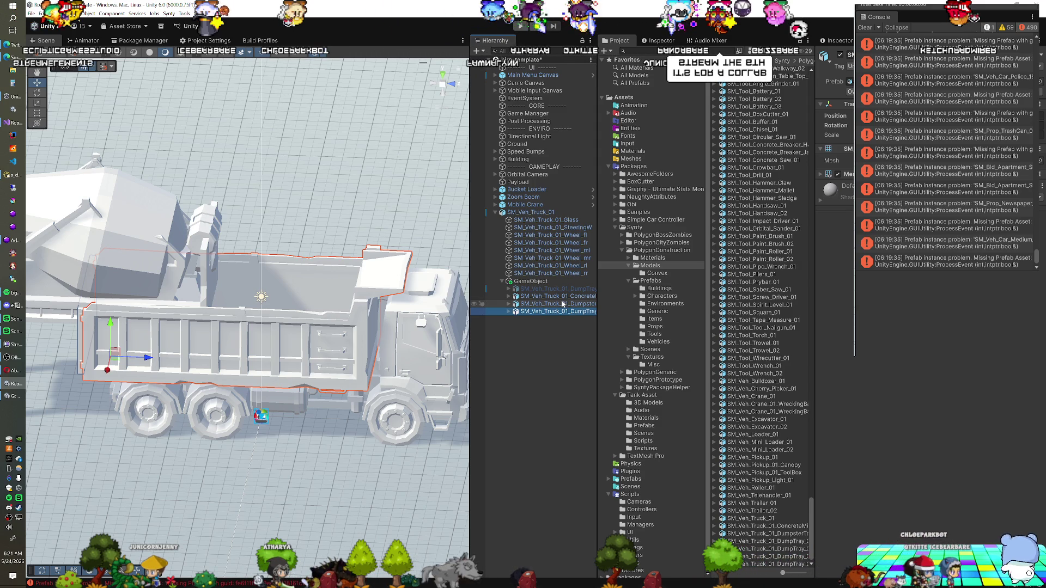
{"action": "left_click", "coordinate": [562, 289], "text": "shift"}
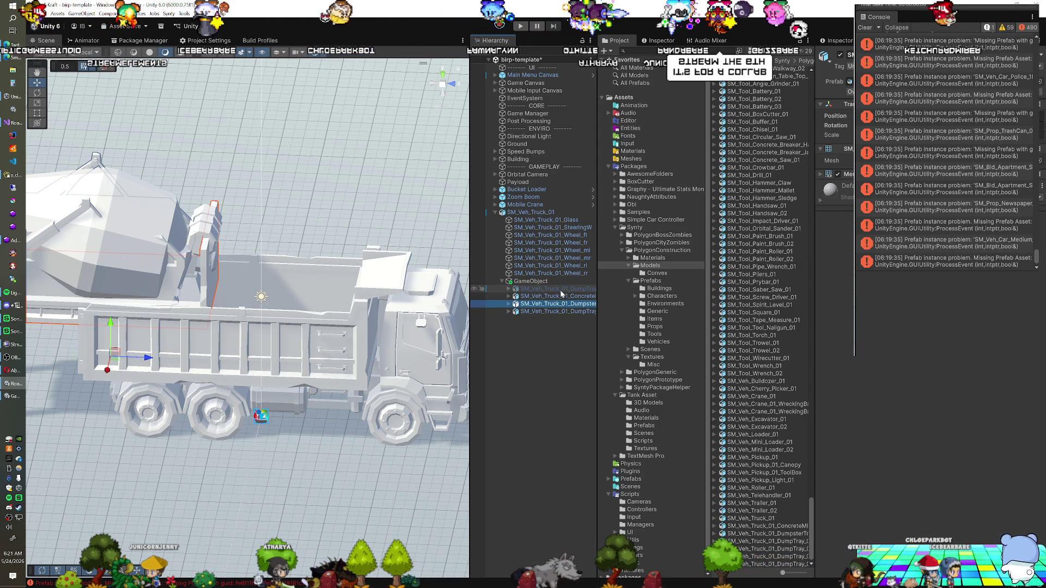
{"action": "key", "text": "Delete"}
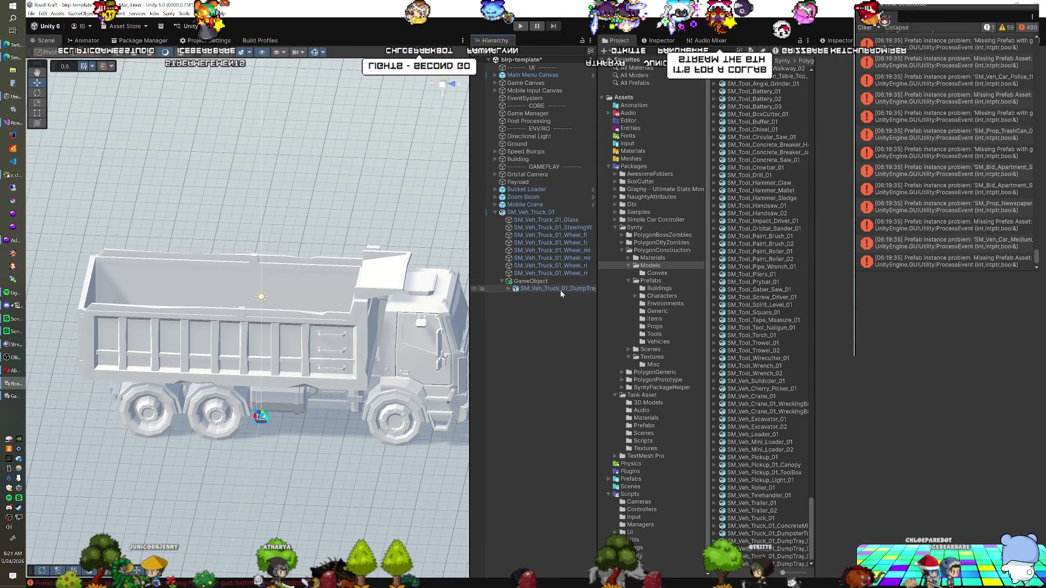
{"action": "left_click", "coordinate": [560, 290]}
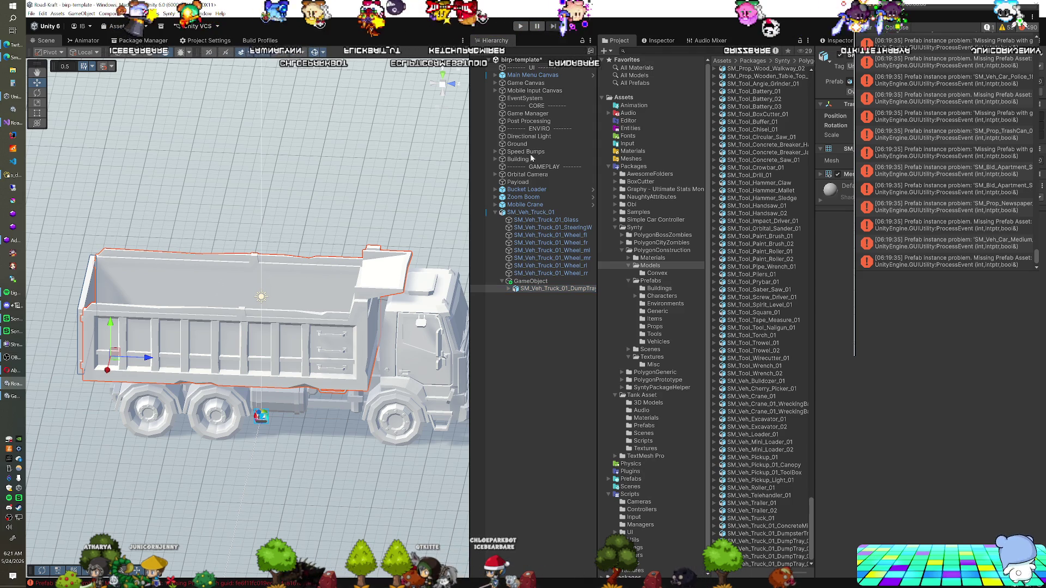
{"action": "left_click", "coordinate": [532, 283]}
Step: Apply the Vehicle material to all truck parts through the Mesh Renderer's Materials slot
{"action": "left_click_drag", "start_coordinate": [305, 327], "coordinate": [327, 338]}
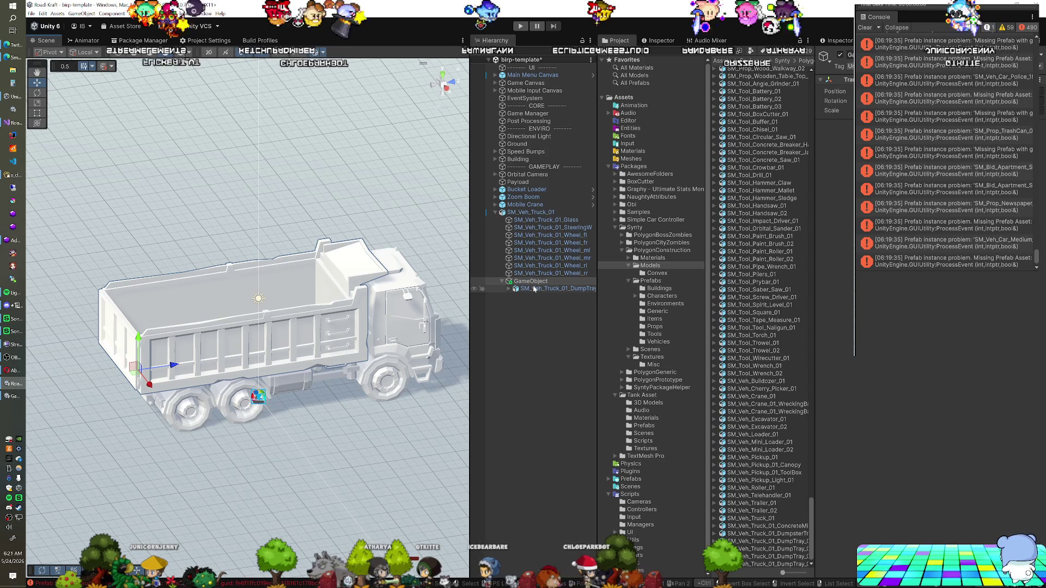
{"action": "left_click", "coordinate": [531, 212]}
{"action": "left_click", "coordinate": [545, 289], "text": "shift"}
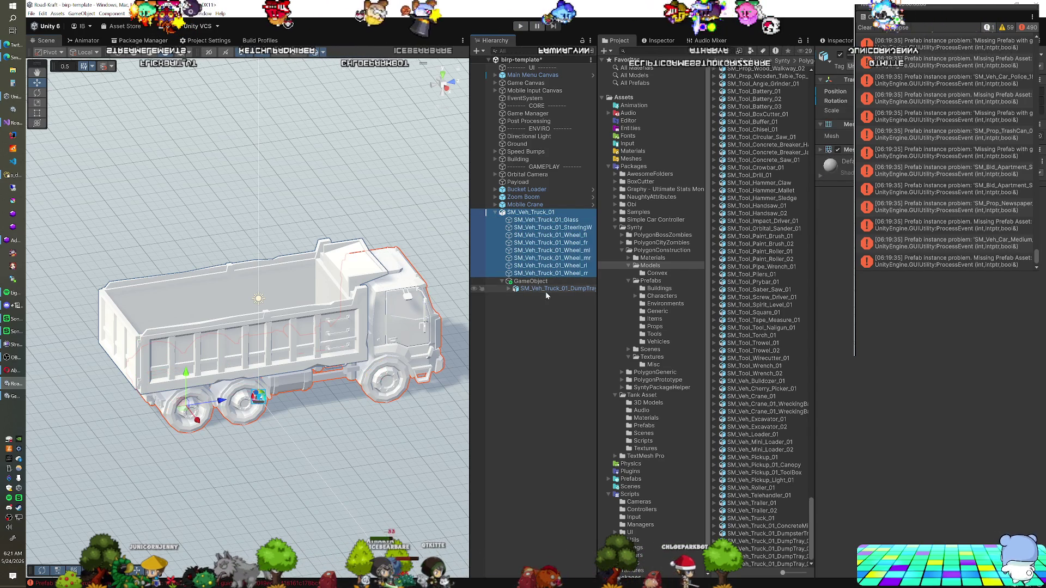
{"action": "left_click", "coordinate": [632, 152]}
{"action": "left_click_drag", "start_coordinate": [735, 94], "coordinate": [842, 124]}
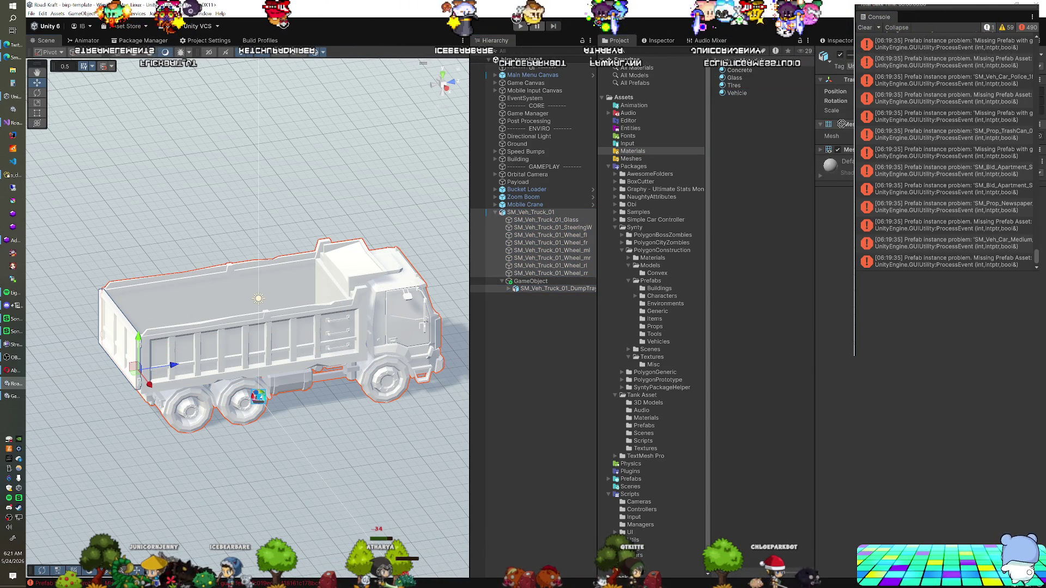
{"action": "left_click", "coordinate": [822, 149]}
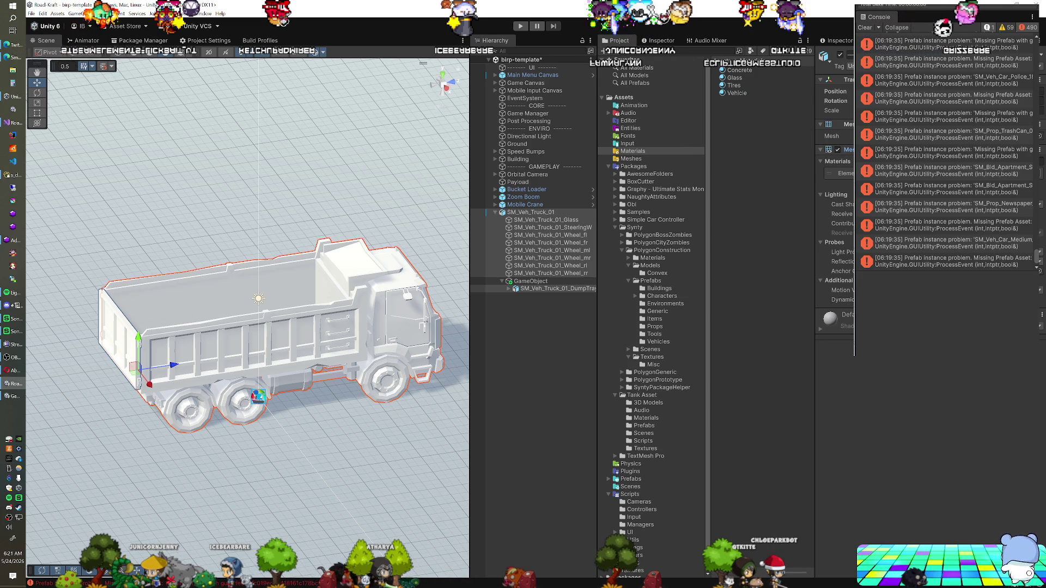
{"action": "left_click_drag", "start_coordinate": [833, 173], "coordinate": [844, 173]}
Step: Assign the Glass material to the cab glass, SM_Veh_Truck_01_Glass
{"action": "left_click", "coordinate": [579, 245], "text": "shift"}
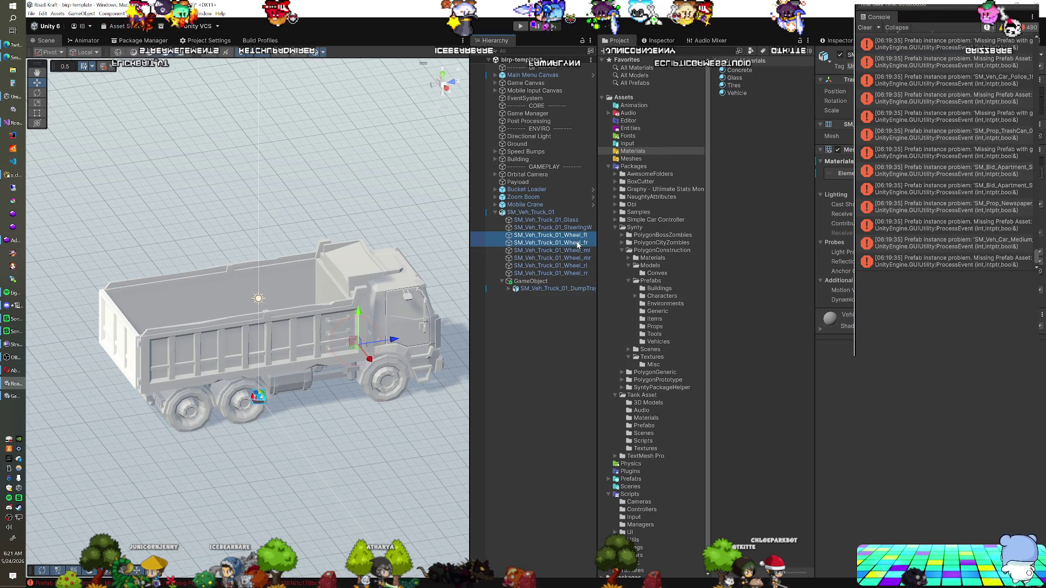
{"action": "left_click", "coordinate": [578, 273], "text": "shift"}
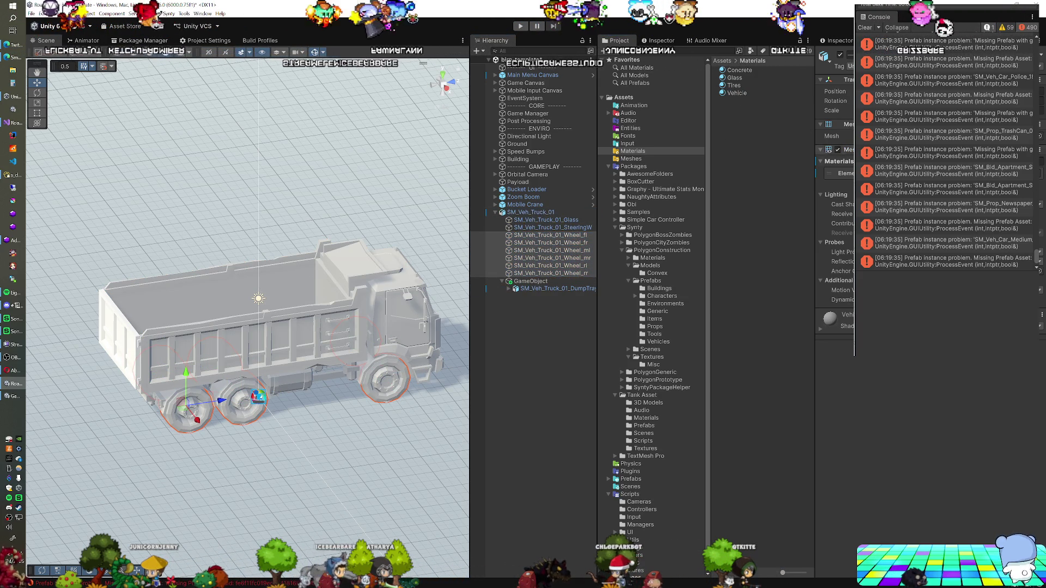
{"action": "left_click", "coordinate": [546, 219]}
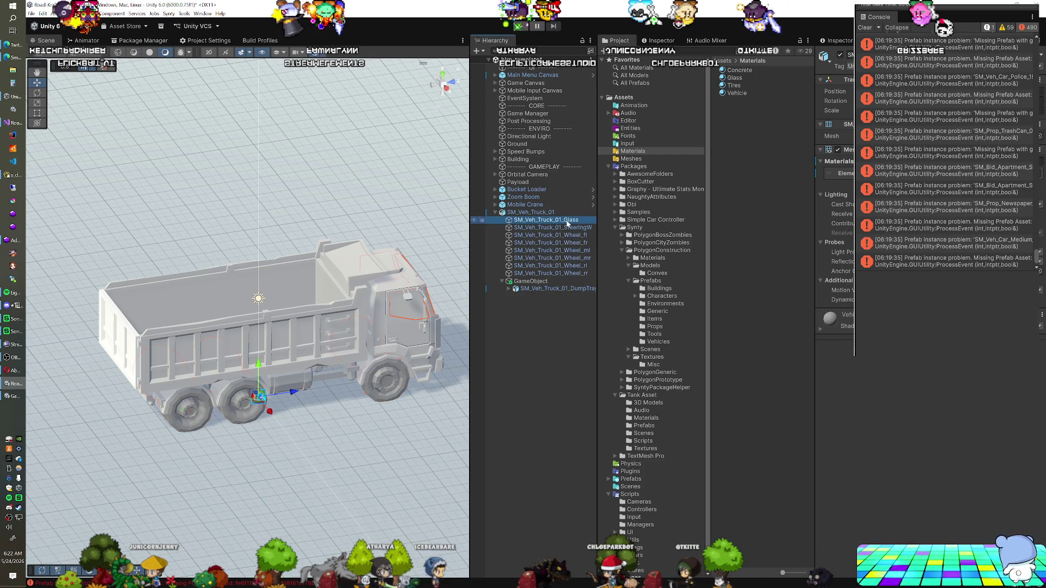
{"action": "mouse_move", "coordinate": [734, 77]}
{"action": "left_mouse_down"}
{"action": "mouse_move", "coordinate": [436, 329]}
{"action": "mouse_move", "coordinate": [270, 334]}
{"action": "left_mouse_up"}
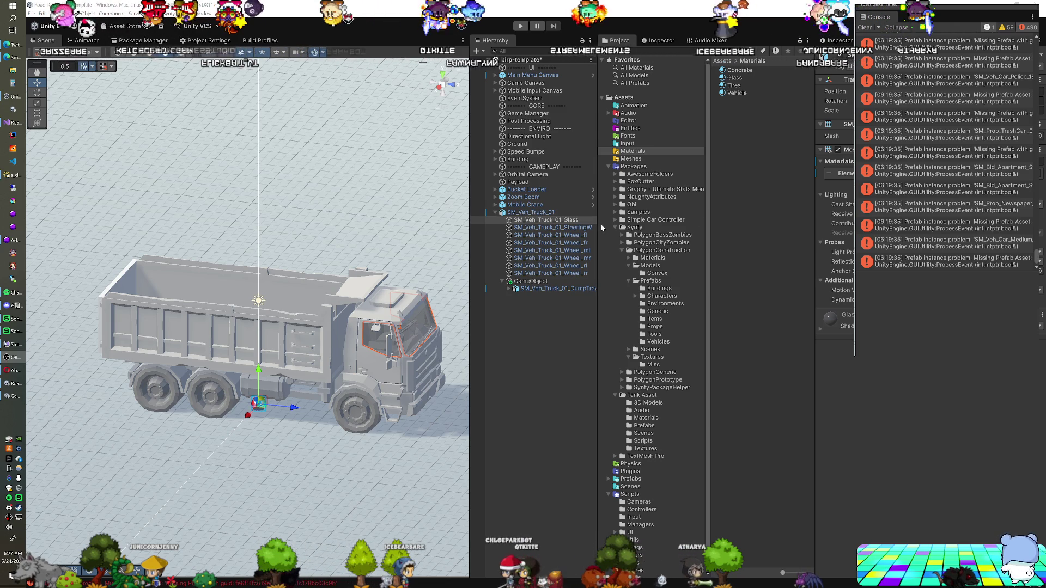
Step: Save the scene, then duplicate Mobile Crane and unpack the copy, Mobile Crane (1)
{"action": "key", "text": "ctrl+s"}
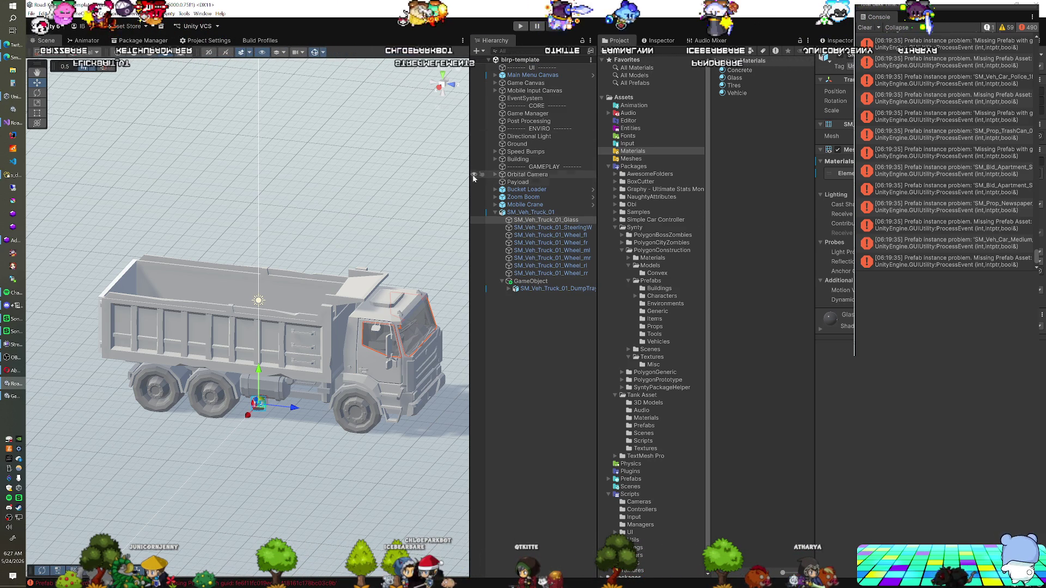
{"action": "left_click", "coordinate": [524, 211]}
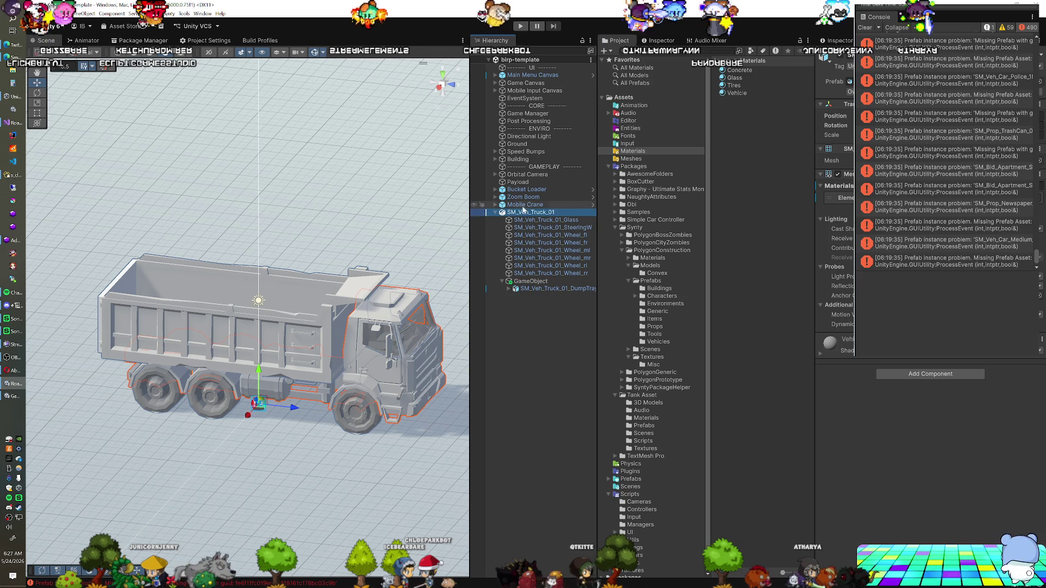
{"action": "left_click", "coordinate": [524, 205]}
{"action": "key", "text": "ctrl+d"}
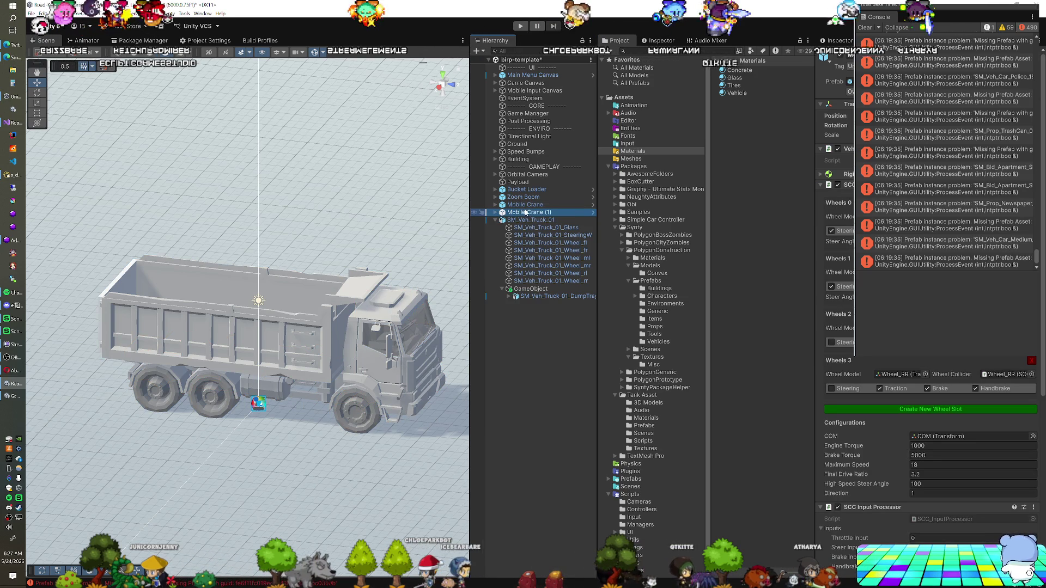
{"action": "right_click", "coordinate": [526, 213]}
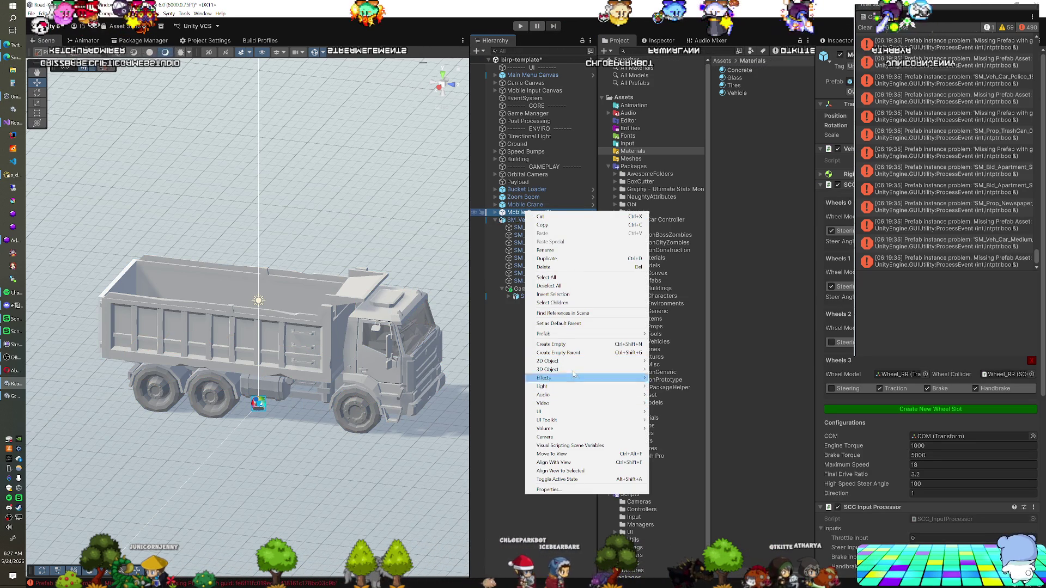
{"action": "mouse_move", "coordinate": [568, 334]}
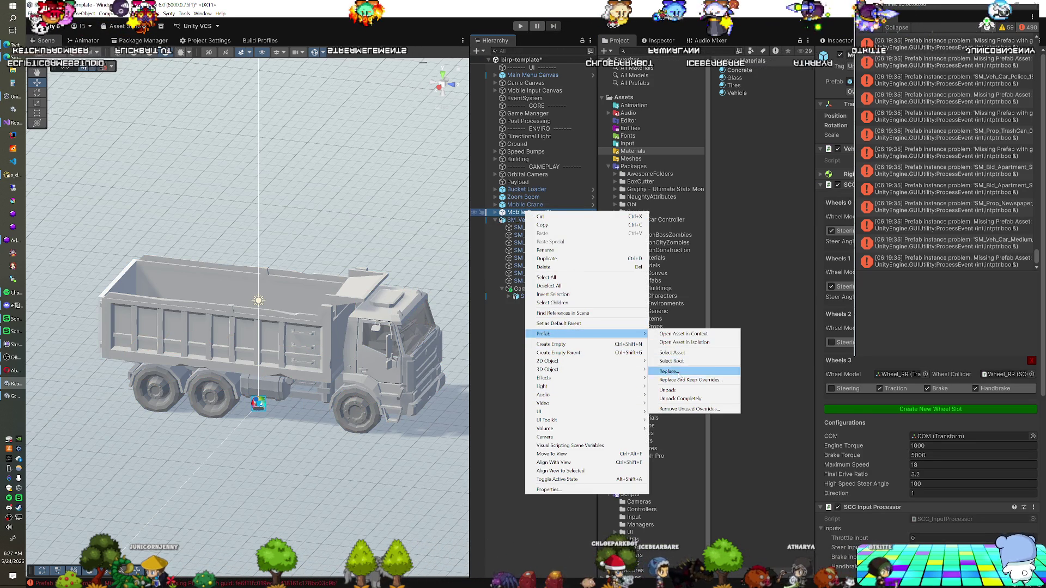
{"action": "left_click", "coordinate": [496, 213]}
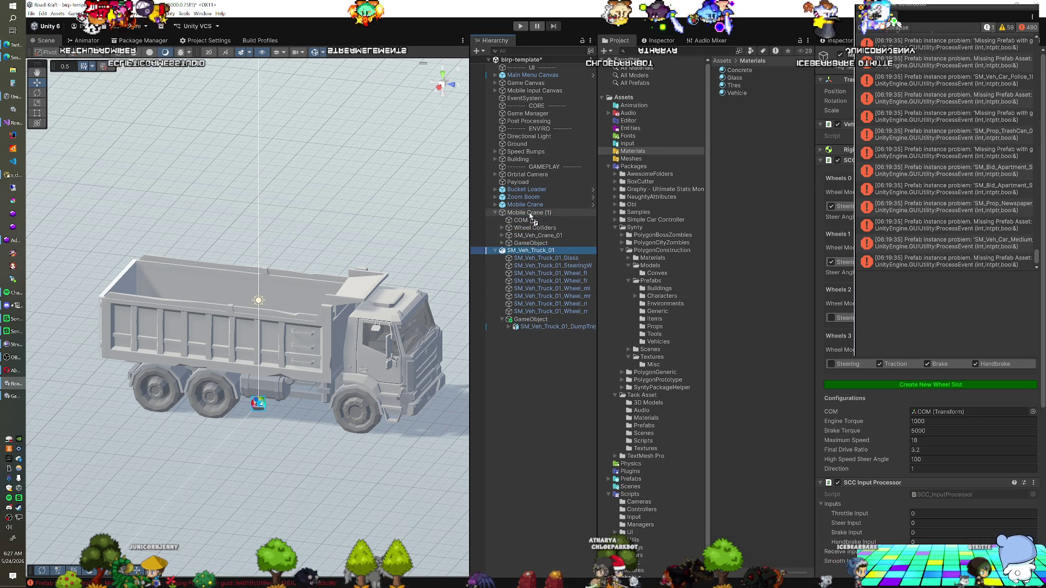
Step: Nest SM_Veh_Truck_01 under Mobile Crane (1) and unpack the truck prefab
{"action": "left_click_drag", "start_coordinate": [530, 217], "coordinate": [529, 213]}
{"action": "right_click", "coordinate": [540, 254]}
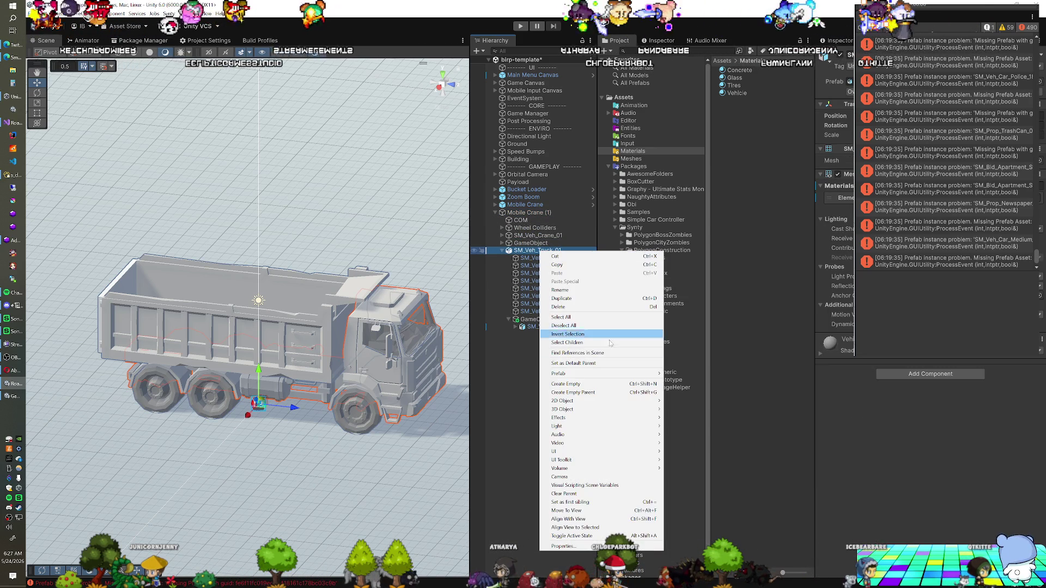
{"action": "mouse_move", "coordinate": [658, 376]}
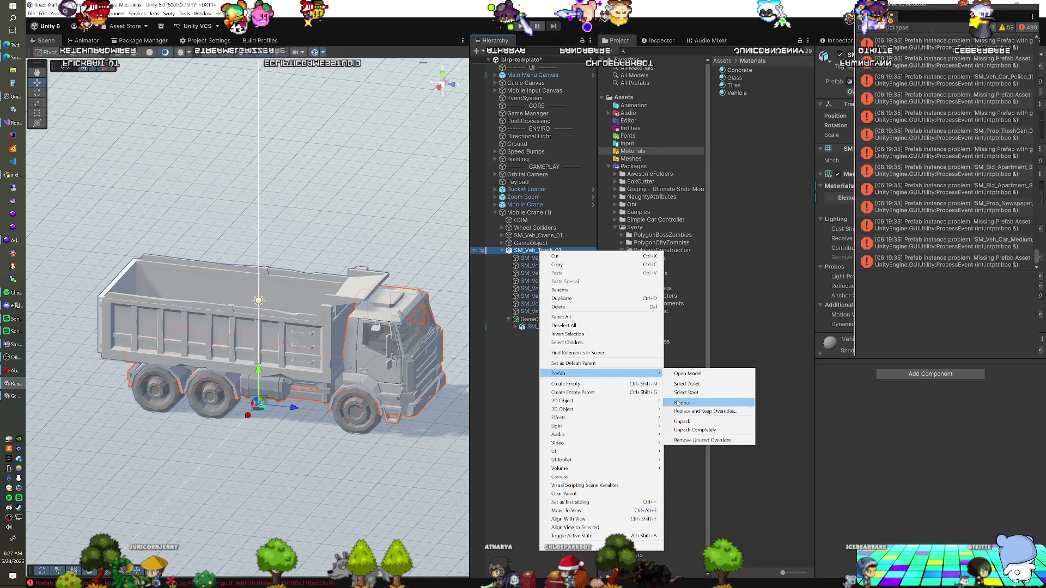
{"action": "left_click", "coordinate": [683, 422]}
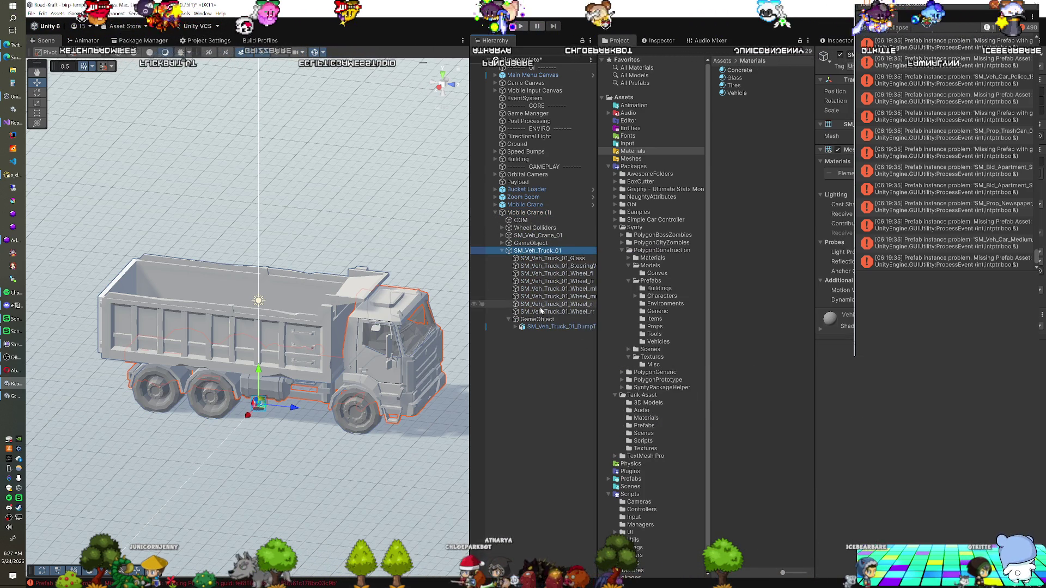
{"action": "left_click", "coordinate": [534, 321]}
{"action": "left_click", "coordinate": [534, 327]}
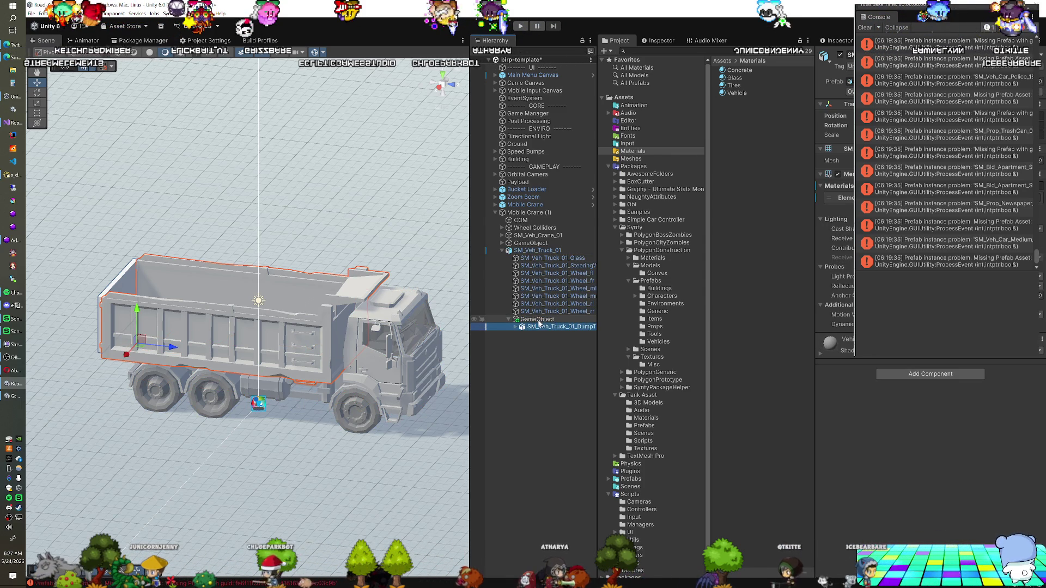
{"action": "left_click", "coordinate": [539, 321]}
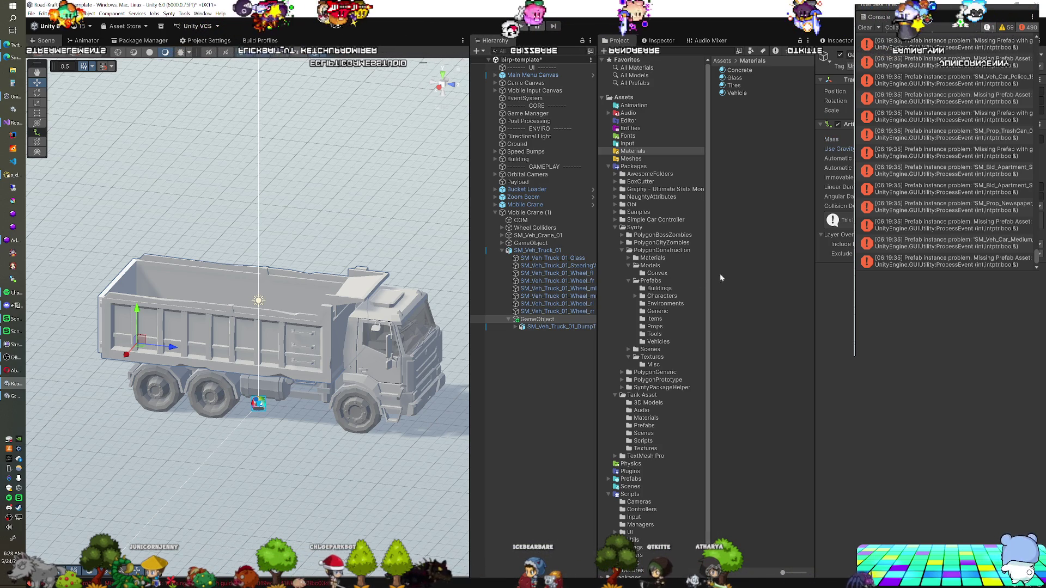
Step: Add an Articulation Body to the dump tray with mass 100, gravity off, Revolute joint
{"action": "left_click", "coordinate": [546, 327]}
{"action": "left_click", "coordinate": [915, 374]}
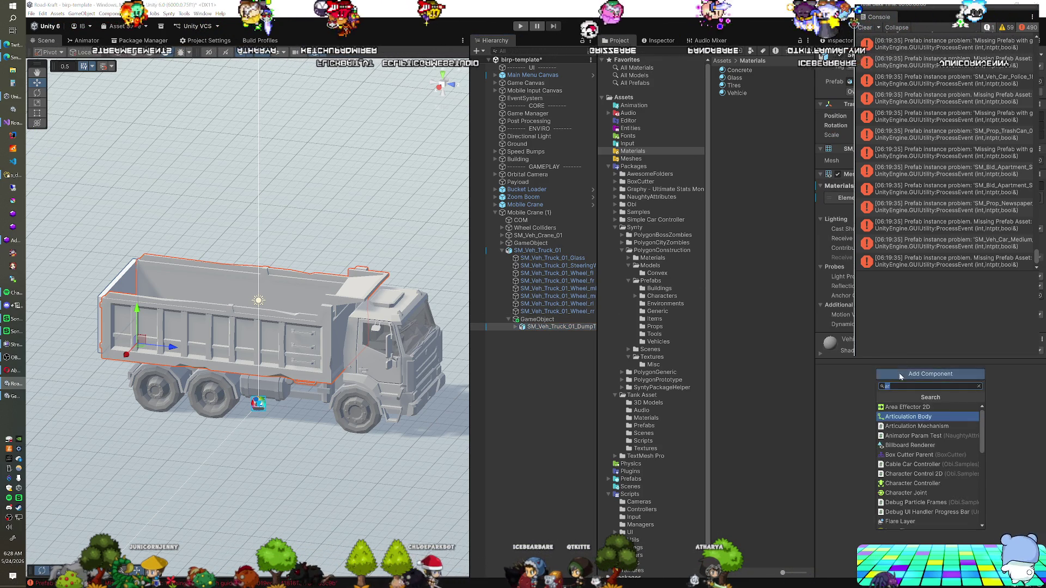
{"action": "type", "text": "ar"}
{"action": "key", "text": "Return"}
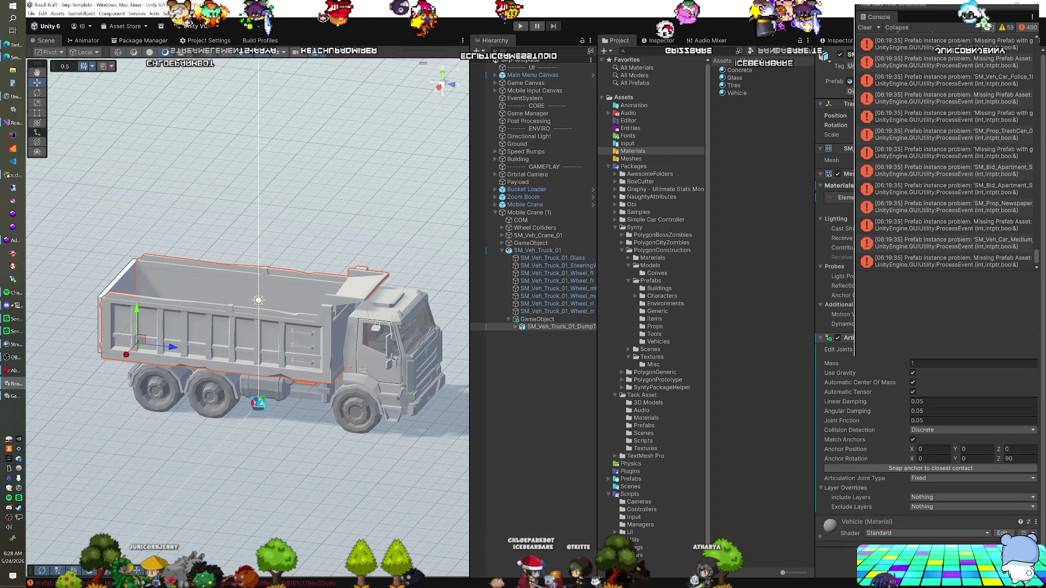
{"action": "left_click", "coordinate": [973, 363]}
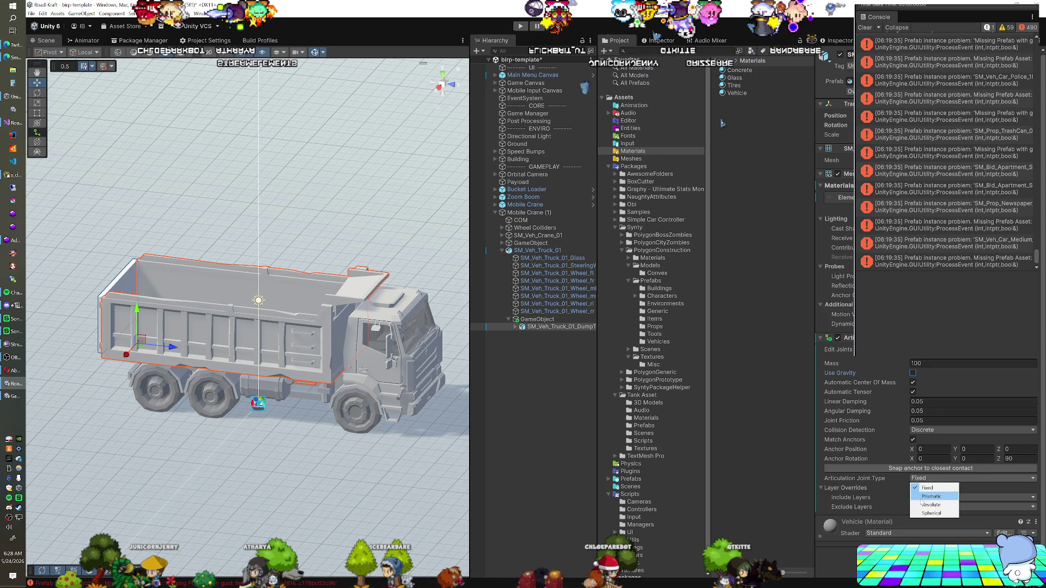
{"action": "left_click", "coordinate": [922, 505]}
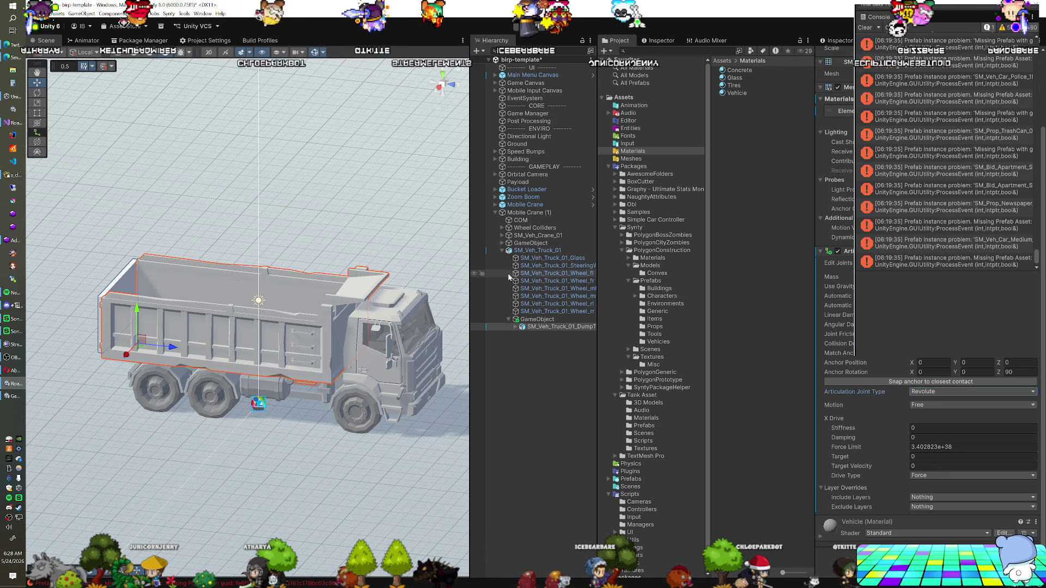
{"action": "left_click", "coordinate": [540, 252]}
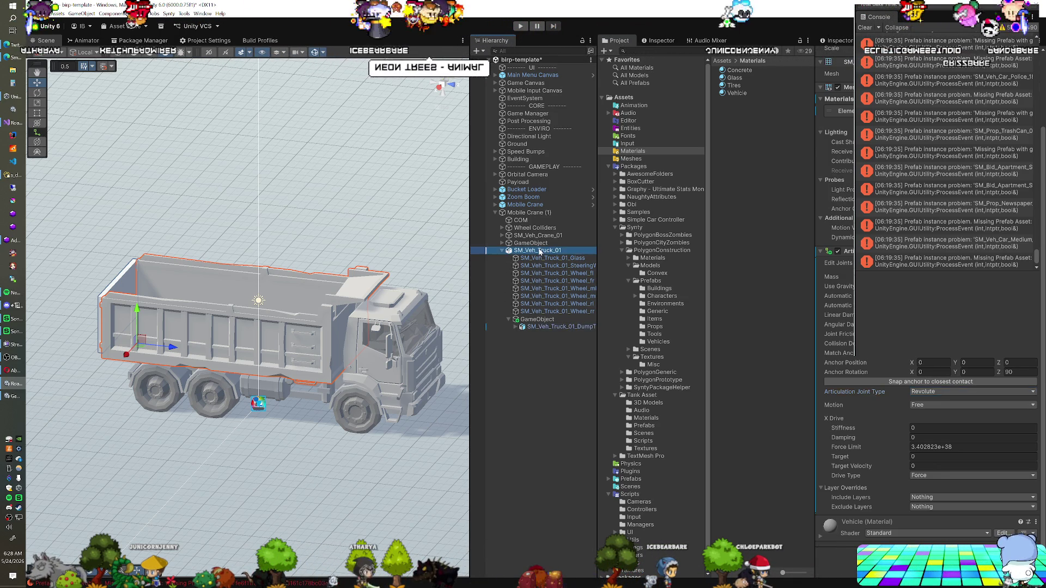
Step: Delete the GameObject holding the crane parts
{"action": "left_click", "coordinate": [532, 243]}
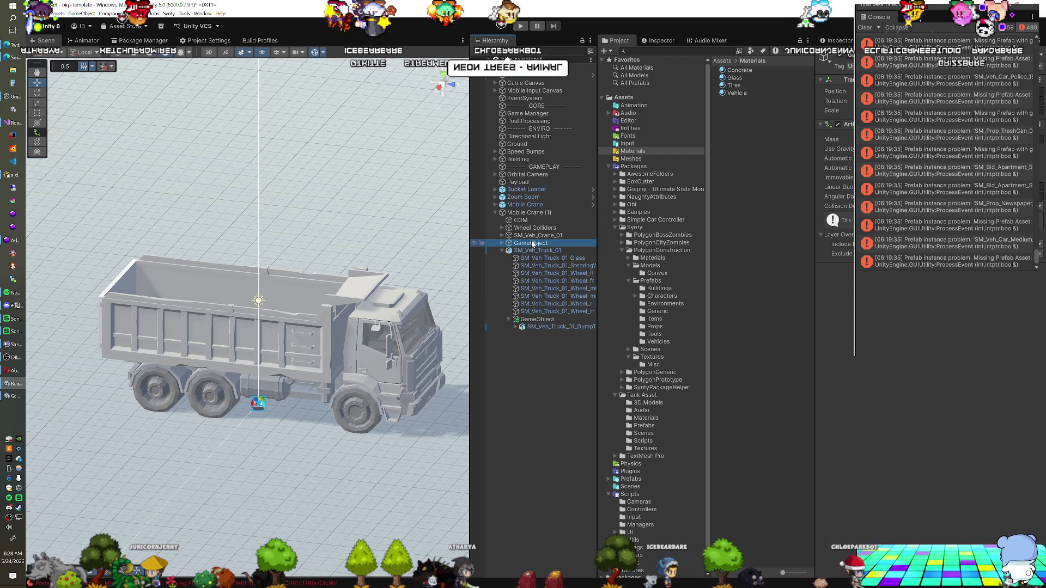
{"action": "left_click", "coordinate": [502, 244]}
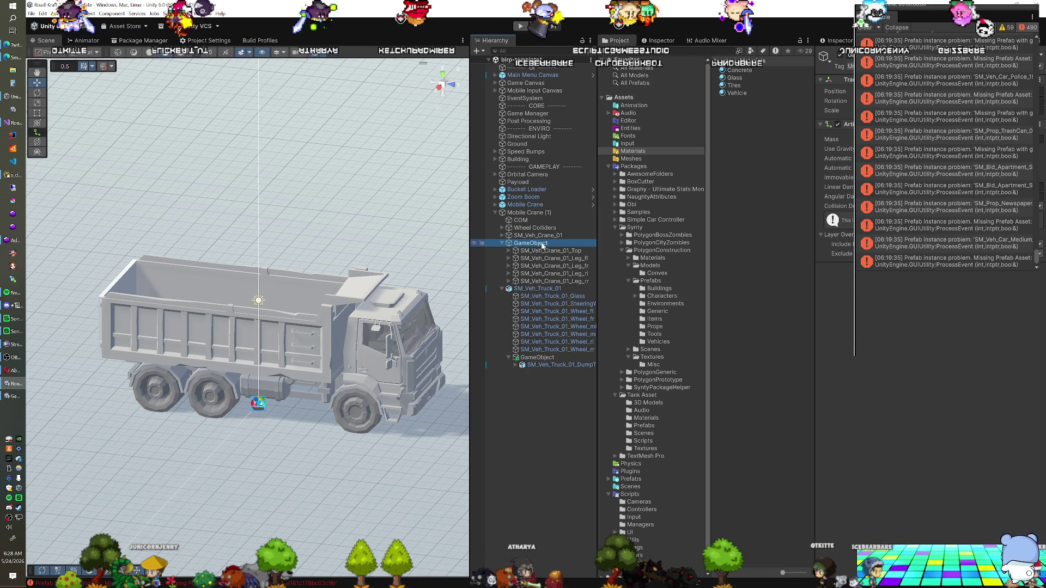
{"action": "key", "text": "Delete"}
Step: Move the crane's exhaust effect onto Mobile Crane (1), then delete the SM_Veh_Crane_01 model
{"action": "left_click", "coordinate": [541, 243]}
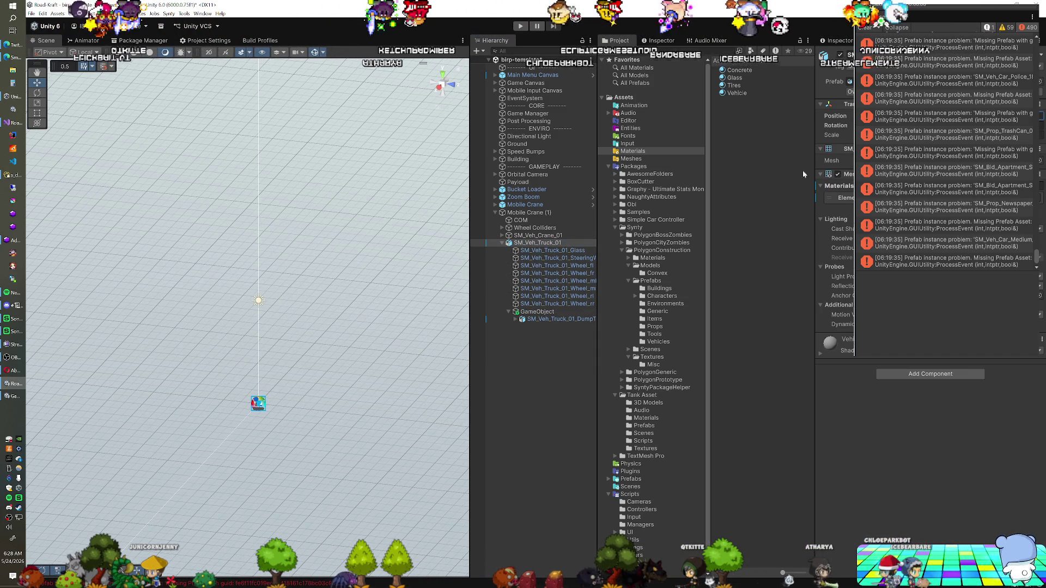
{"action": "left_click", "coordinate": [566, 212]}
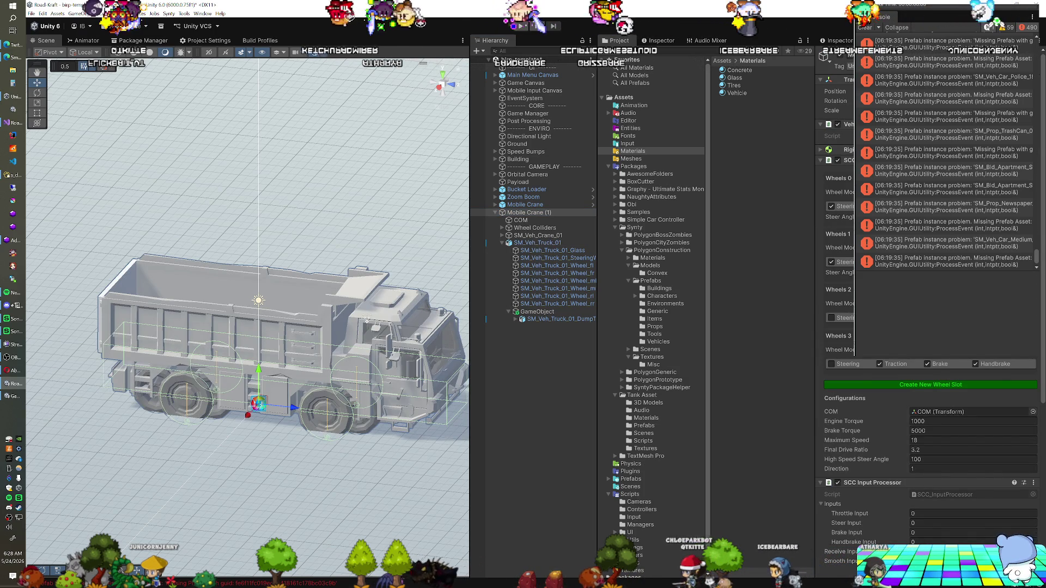
{"action": "left_click", "coordinate": [502, 235]}
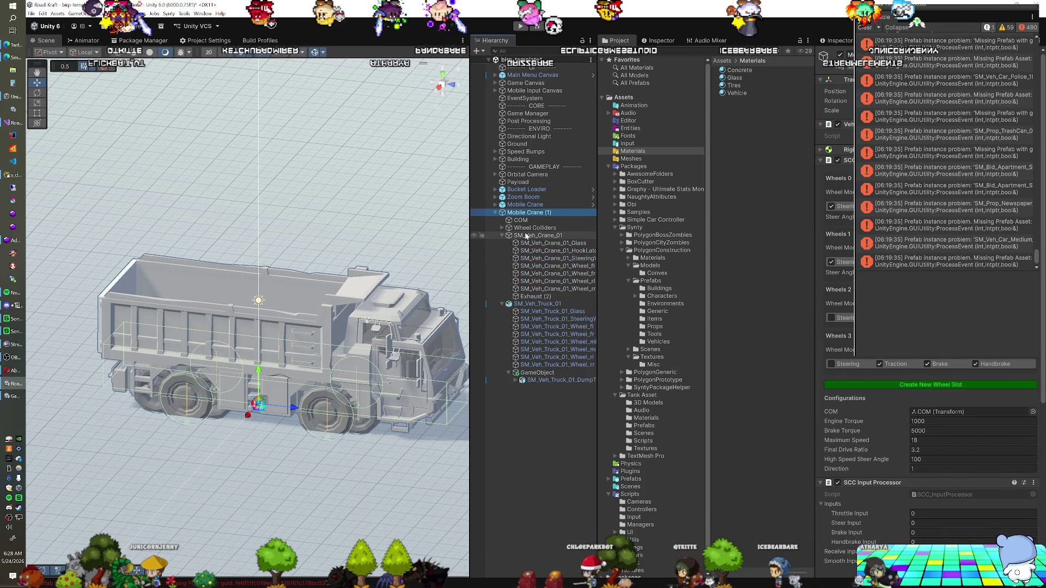
{"action": "left_click", "coordinate": [535, 236]}
{"action": "key", "text": "Delete"}
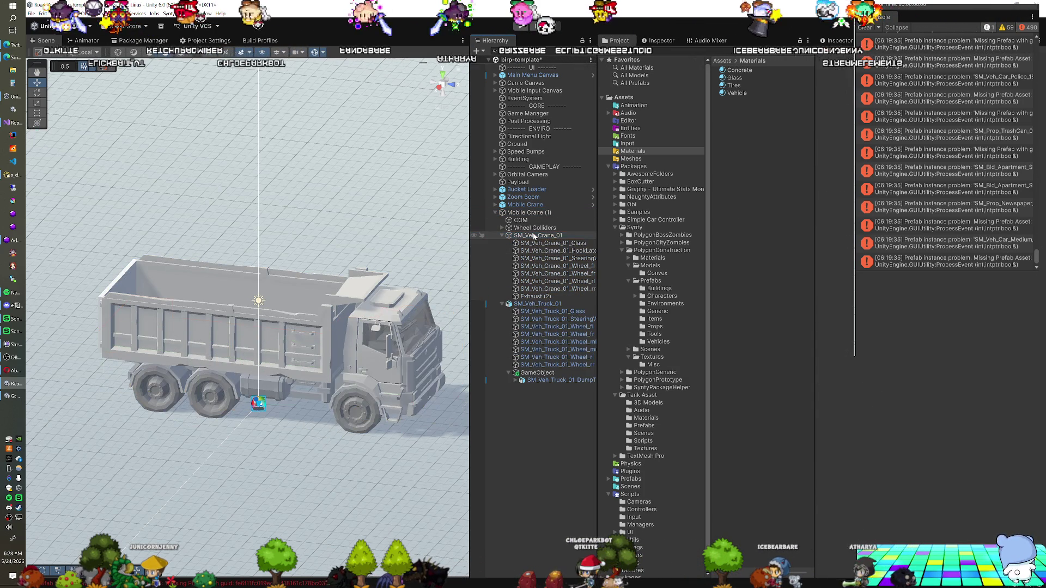
{"action": "left_click", "coordinate": [534, 235]}
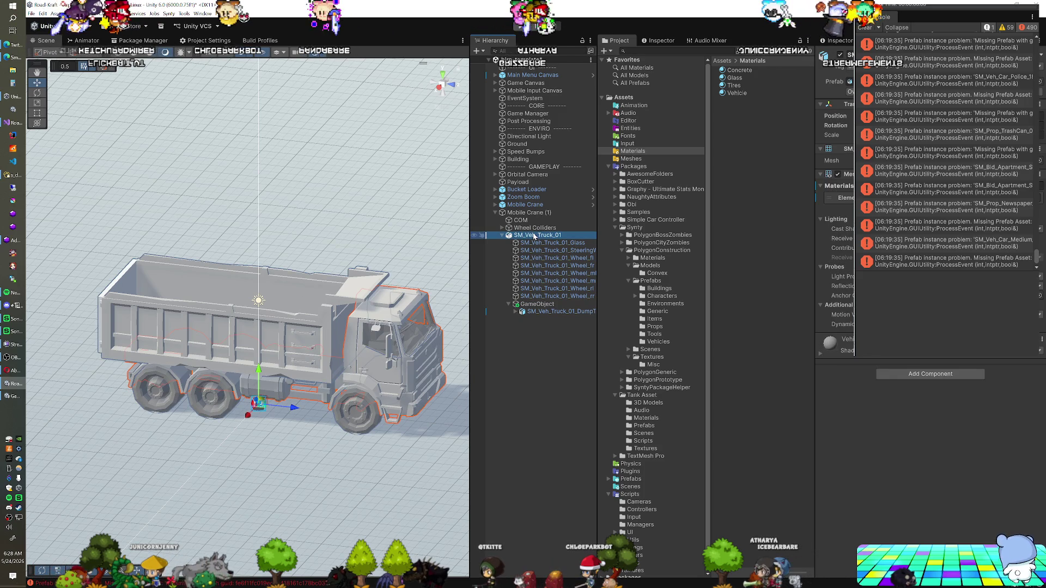
{"action": "key", "text": "ctrl+z"}
{"action": "left_click", "coordinate": [546, 298]}
{"action": "left_click_drag", "start_coordinate": [546, 299], "coordinate": [530, 213]}
{"action": "left_click", "coordinate": [539, 235]}
{"action": "key", "text": "Delete"}
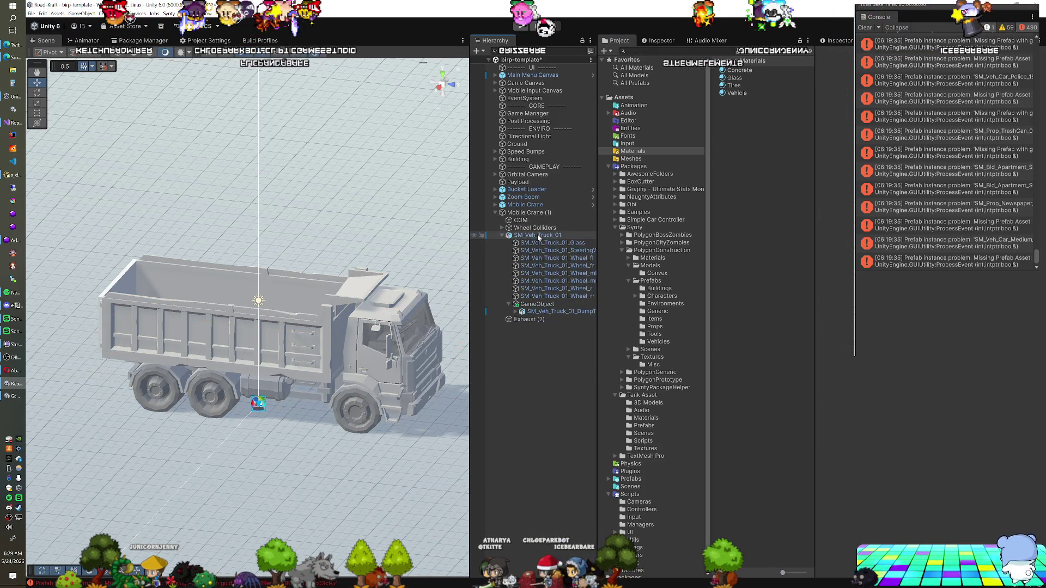
Step: Orbit around the truck and select SM_Veh_Truck_01 to inspect the bare chassis behind the cab
{"action": "mouse_move", "coordinate": [528, 320]}
{"action": "left_mouse_down"}
{"action": "mouse_move", "coordinate": [528, 248]}
{"action": "mouse_move", "coordinate": [538, 258]}
{"action": "left_mouse_up"}
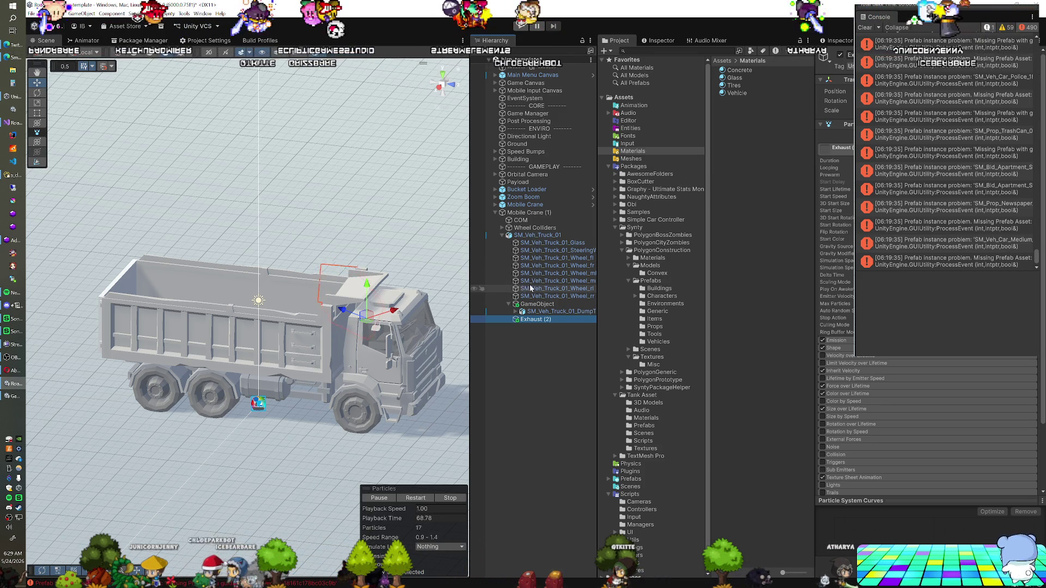
{"action": "left_click_drag", "start_coordinate": [277, 336], "coordinate": [326, 325]}
{"action": "mouse_move", "coordinate": [342, 351]}
{"action": "left_mouse_down"}
{"action": "mouse_move", "coordinate": [152, 341]}
{"action": "mouse_move", "coordinate": [258, 329]}
{"action": "left_mouse_up"}
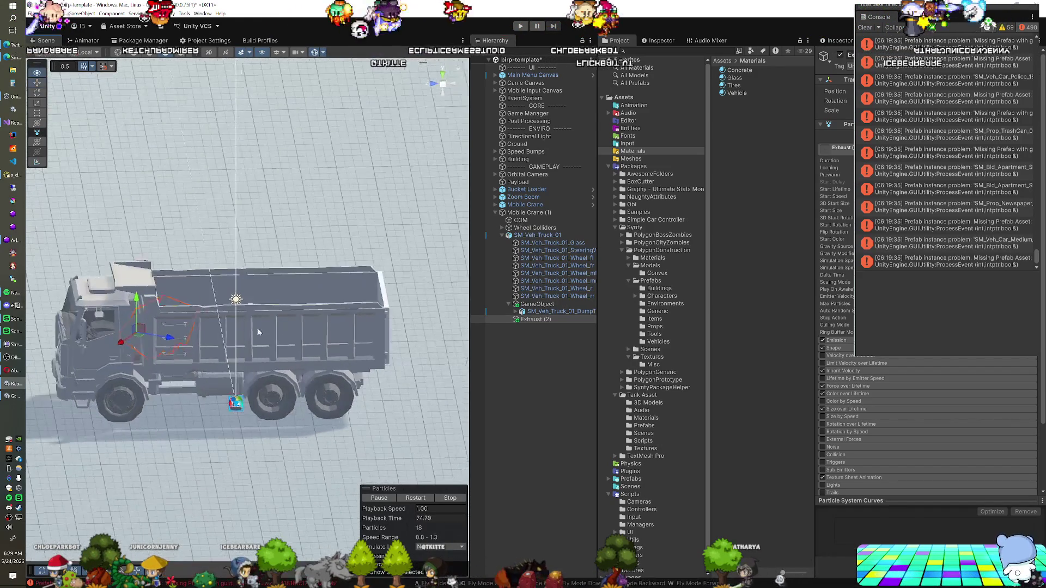
{"action": "mouse_move", "coordinate": [203, 346]}
{"action": "left_mouse_down"}
{"action": "mouse_move", "coordinate": [257, 375]}
{"action": "mouse_move", "coordinate": [116, 346]}
{"action": "mouse_move", "coordinate": [257, 382]}
{"action": "mouse_move", "coordinate": [247, 363]}
{"action": "mouse_move", "coordinate": [211, 357]}
{"action": "mouse_move", "coordinate": [243, 357]}
{"action": "mouse_move", "coordinate": [353, 414]}
{"action": "mouse_move", "coordinate": [229, 434]}
{"action": "mouse_move", "coordinate": [274, 407]}
{"action": "mouse_move", "coordinate": [186, 341]}
{"action": "mouse_move", "coordinate": [135, 341]}
{"action": "mouse_move", "coordinate": [99, 431]}
{"action": "mouse_move", "coordinate": [181, 463]}
{"action": "mouse_move", "coordinate": [66, 347]}
{"action": "left_mouse_up"}
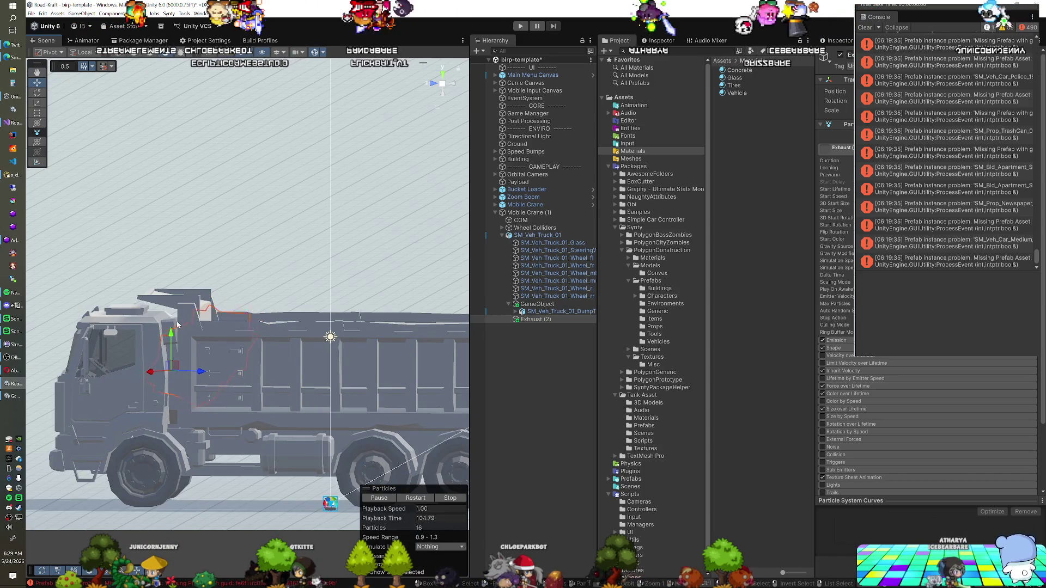
{"action": "left_click", "coordinate": [176, 325]}
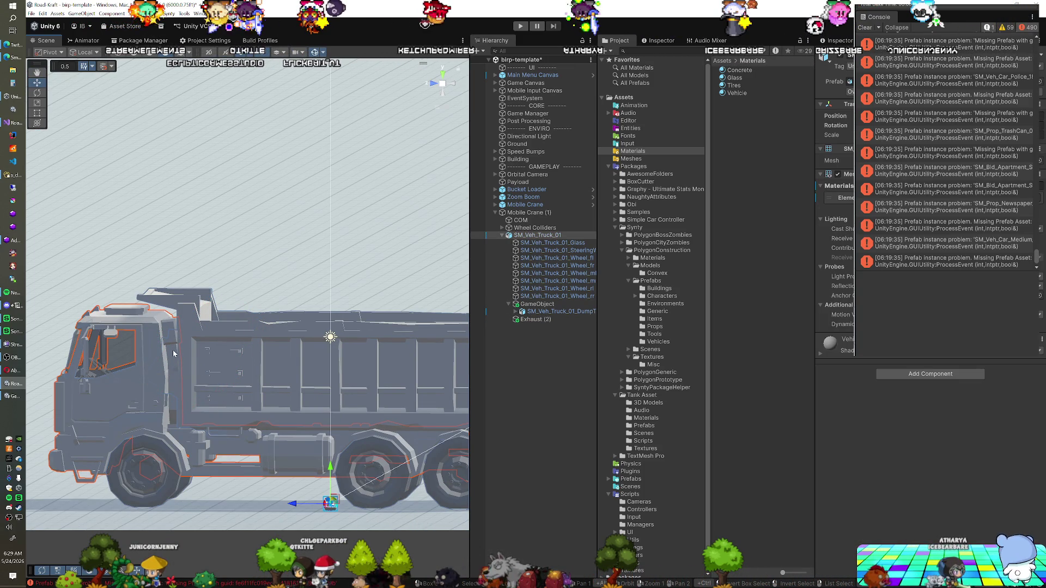
{"action": "mouse_move", "coordinate": [174, 368]}
{"action": "left_mouse_down"}
{"action": "mouse_move", "coordinate": [228, 411]}
{"action": "mouse_move", "coordinate": [151, 263]}
{"action": "mouse_move", "coordinate": [187, 260]}
{"action": "mouse_move", "coordinate": [256, 294]}
{"action": "mouse_move", "coordinate": [277, 340]}
{"action": "mouse_move", "coordinate": [262, 352]}
{"action": "mouse_move", "coordinate": [277, 387]}
{"action": "mouse_move", "coordinate": [253, 344]}
{"action": "left_mouse_up"}
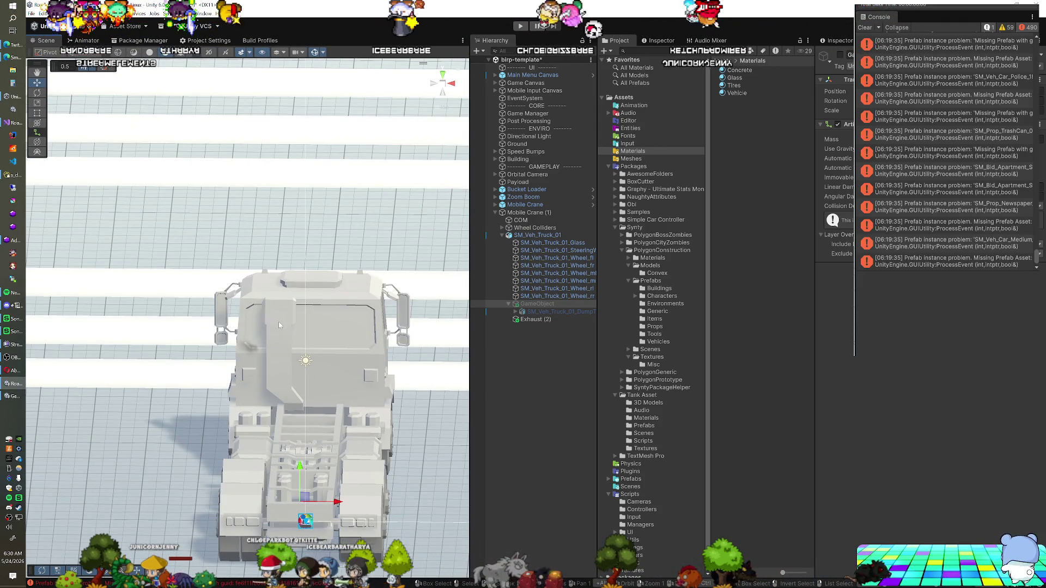
Step: Orbit from a side view to a top-down view of the chassis, then select Exhaust (2)
{"action": "mouse_move", "coordinate": [278, 380]}
{"action": "left_mouse_down"}
{"action": "mouse_move", "coordinate": [322, 345]}
{"action": "mouse_move", "coordinate": [266, 362]}
{"action": "mouse_move", "coordinate": [238, 265]}
{"action": "left_mouse_up"}
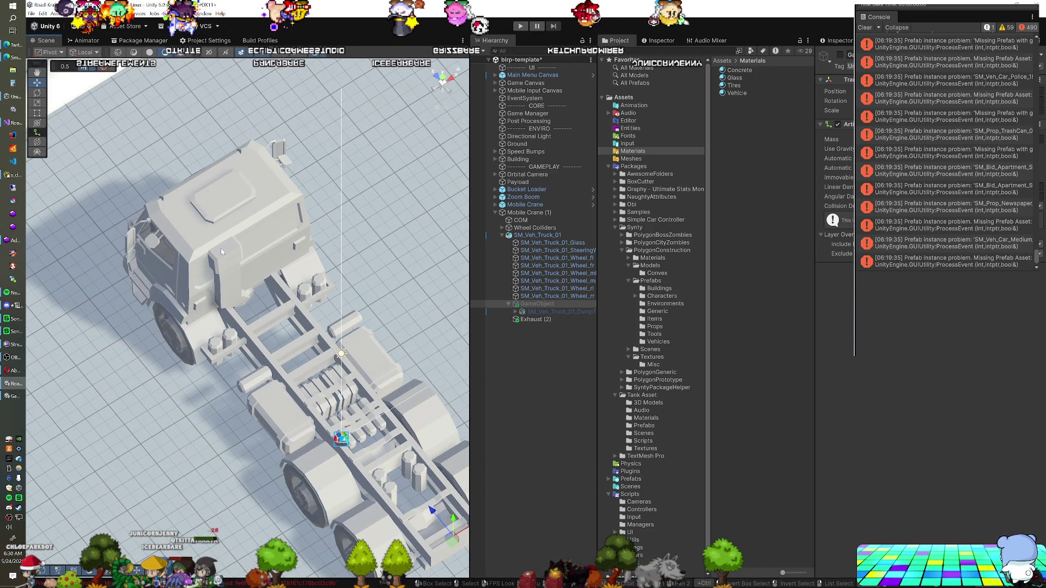
{"action": "left_click_drag", "start_coordinate": [221, 306], "coordinate": [303, 273]}
{"action": "left_click_drag", "start_coordinate": [261, 312], "coordinate": [173, 341]}
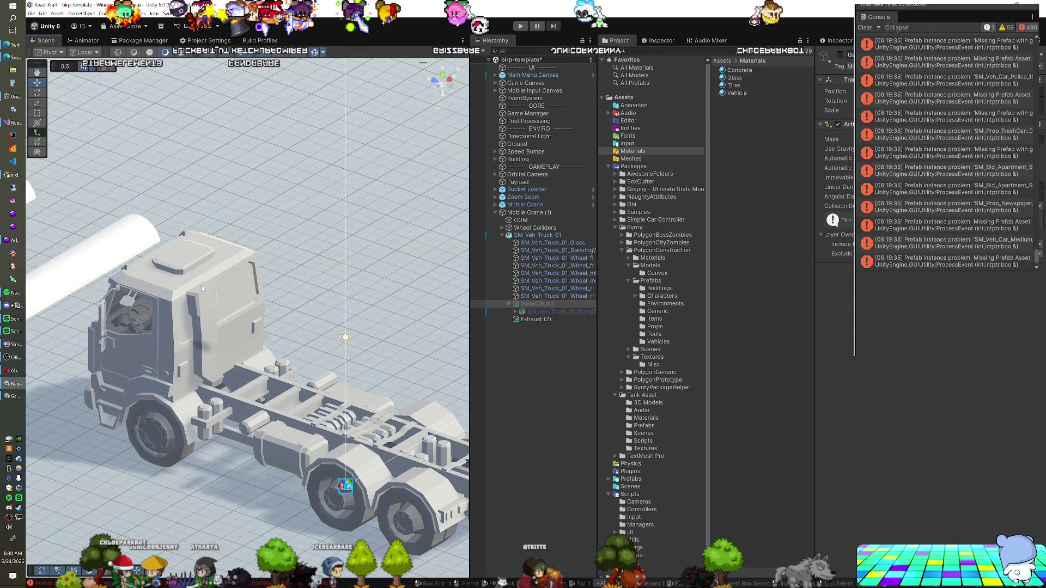
{"action": "mouse_move", "coordinate": [204, 321]}
{"action": "left_mouse_down"}
{"action": "mouse_move", "coordinate": [280, 284]}
{"action": "mouse_move", "coordinate": [251, 266]}
{"action": "mouse_move", "coordinate": [325, 335]}
{"action": "left_mouse_up"}
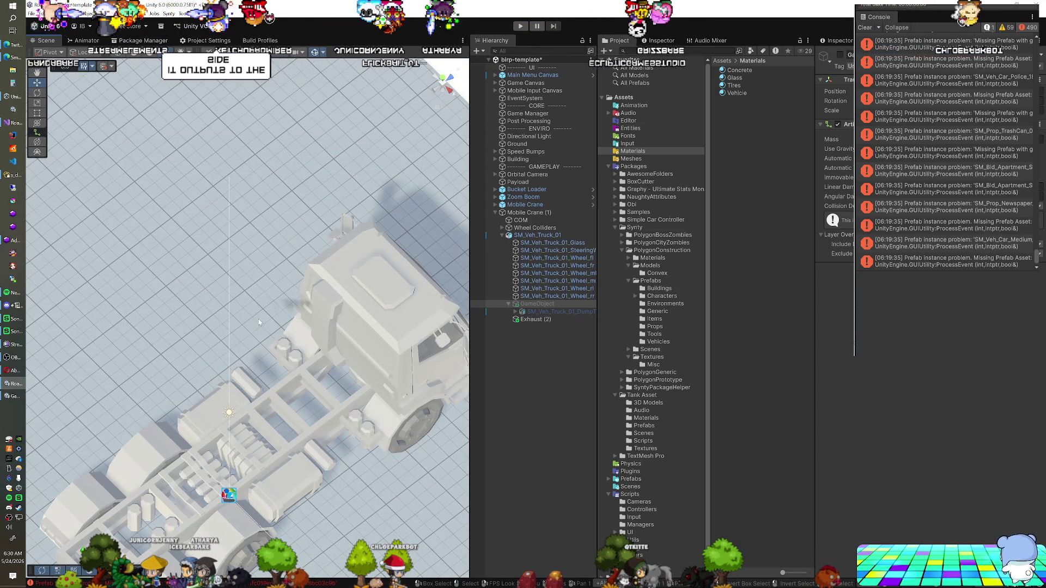
{"action": "mouse_move", "coordinate": [230, 326]}
{"action": "left_mouse_down"}
{"action": "mouse_move", "coordinate": [206, 325]}
{"action": "mouse_move", "coordinate": [222, 314]}
{"action": "mouse_move", "coordinate": [206, 329]}
{"action": "mouse_move", "coordinate": [261, 321]}
{"action": "left_mouse_up"}
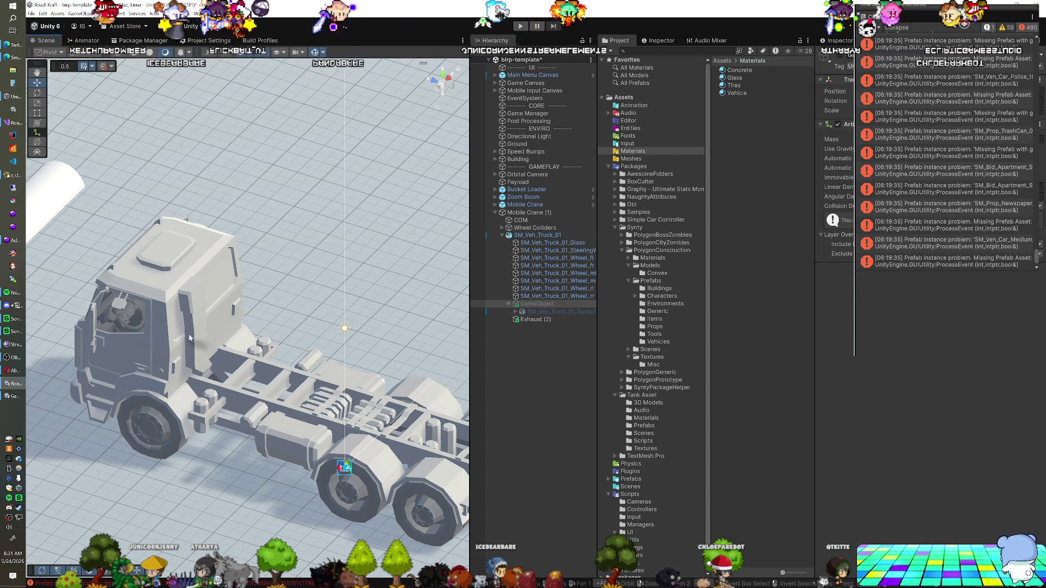
{"action": "left_click", "coordinate": [519, 321]}
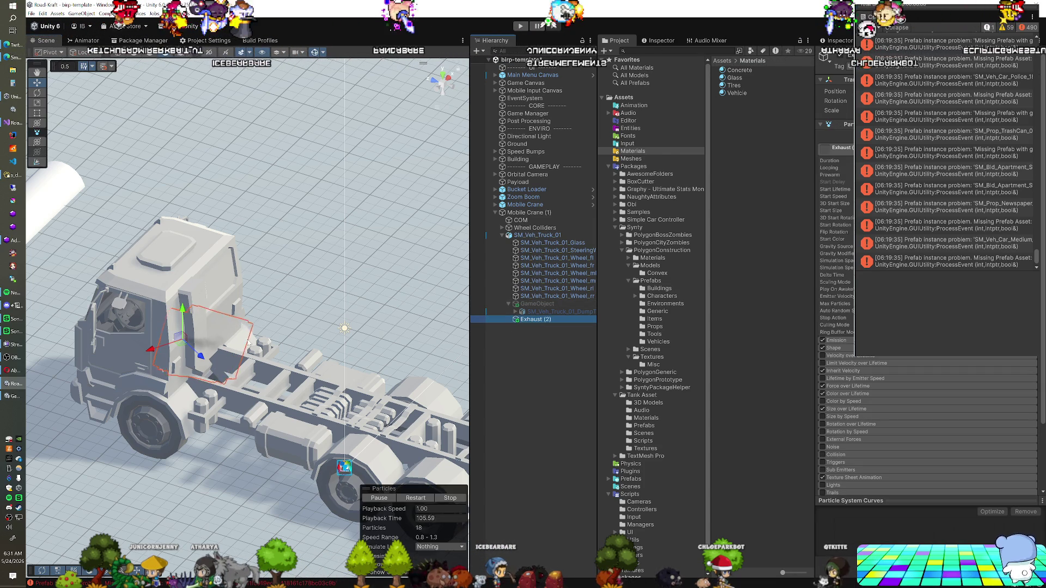
{"action": "scroll", "coordinate": [247, 342], "scroll_direction": "up", "scroll_amount": 8}
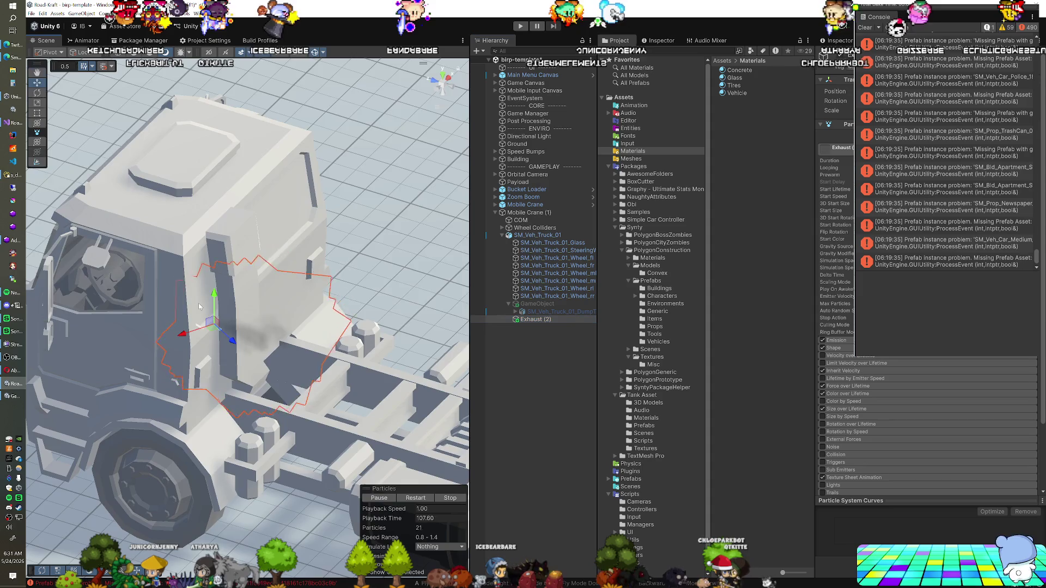
{"action": "left_click_drag", "start_coordinate": [254, 334], "coordinate": [246, 369]}
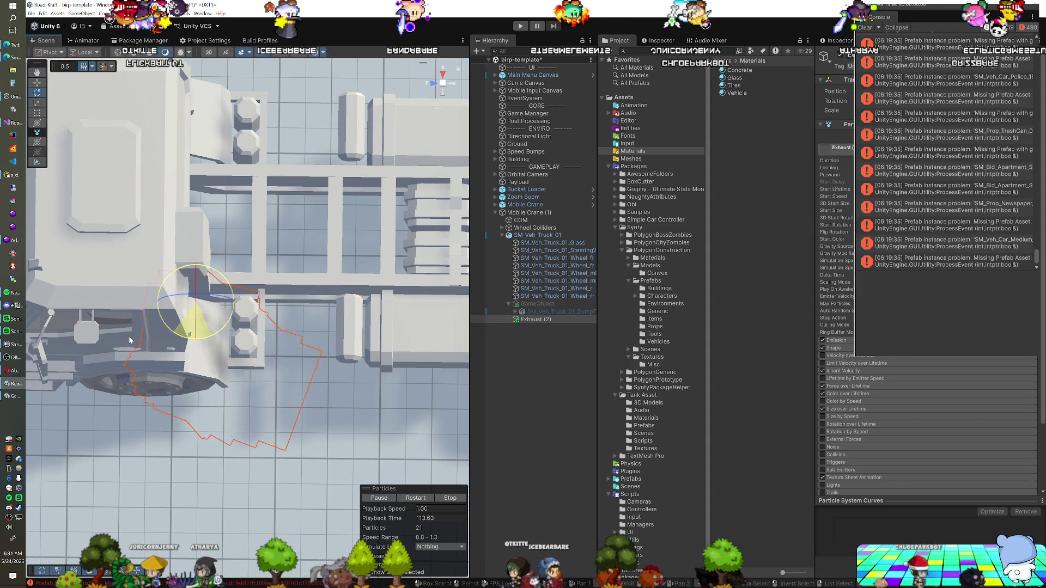
{"action": "mouse_move", "coordinate": [327, 333]}
{"action": "left_mouse_down"}
{"action": "mouse_move", "coordinate": [289, 291]}
{"action": "mouse_move", "coordinate": [261, 222]}
{"action": "left_mouse_up"}
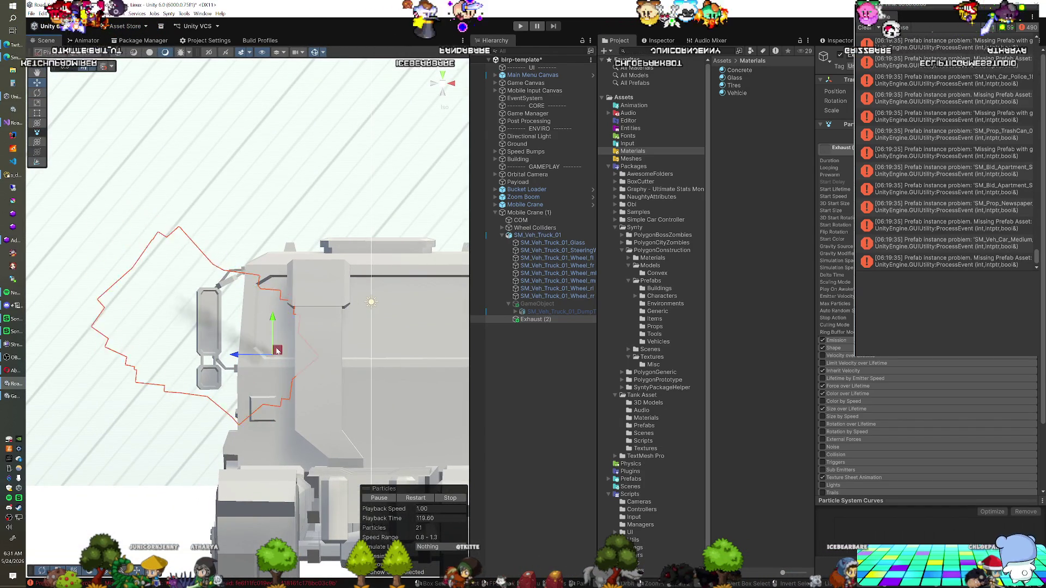
{"action": "mouse_move", "coordinate": [286, 280]}
{"action": "left_mouse_down"}
{"action": "mouse_move", "coordinate": [232, 317]}
{"action": "mouse_move", "coordinate": [210, 230]}
{"action": "left_mouse_up"}
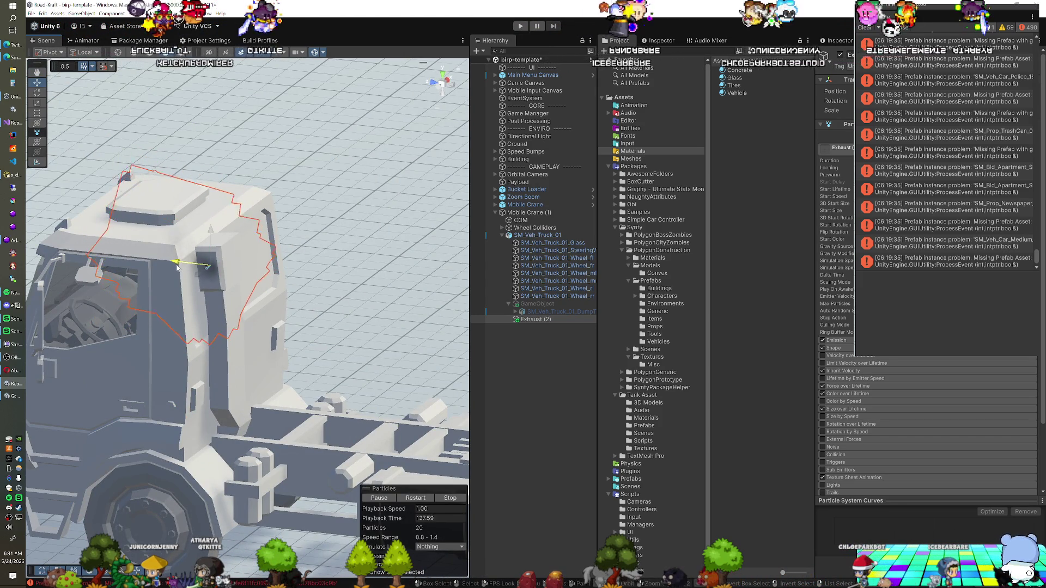
{"action": "mouse_move", "coordinate": [177, 267]}
{"action": "left_mouse_down"}
{"action": "mouse_move", "coordinate": [254, 345]}
{"action": "mouse_move", "coordinate": [247, 362]}
{"action": "left_mouse_up"}
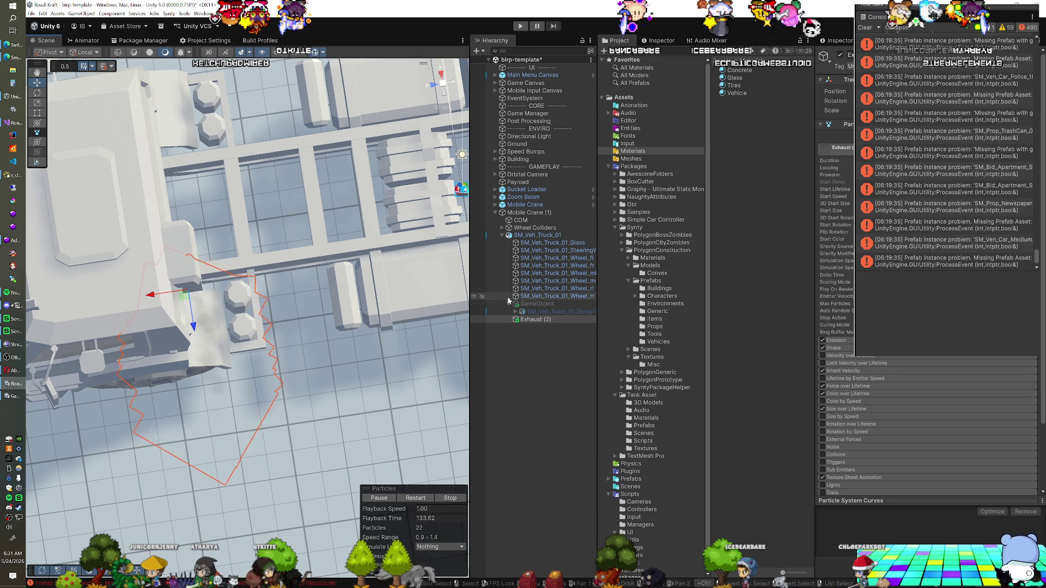
Step: Duplicate the exhaust into Exhaust (3) and shift it sideways along X
{"action": "key", "text": "ctrl+d"}
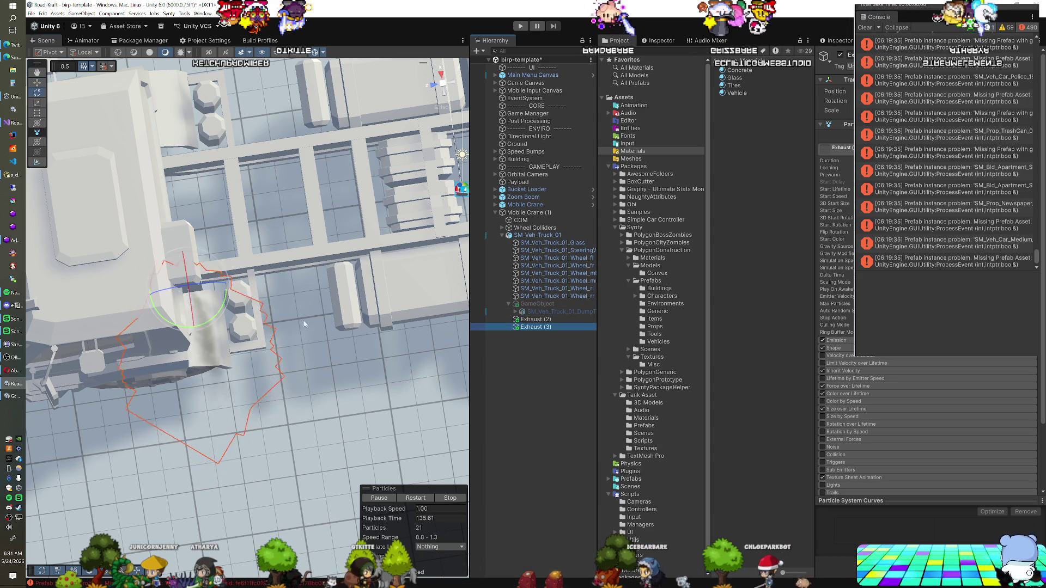
{"action": "left_click_drag", "start_coordinate": [220, 324], "coordinate": [223, 309]}
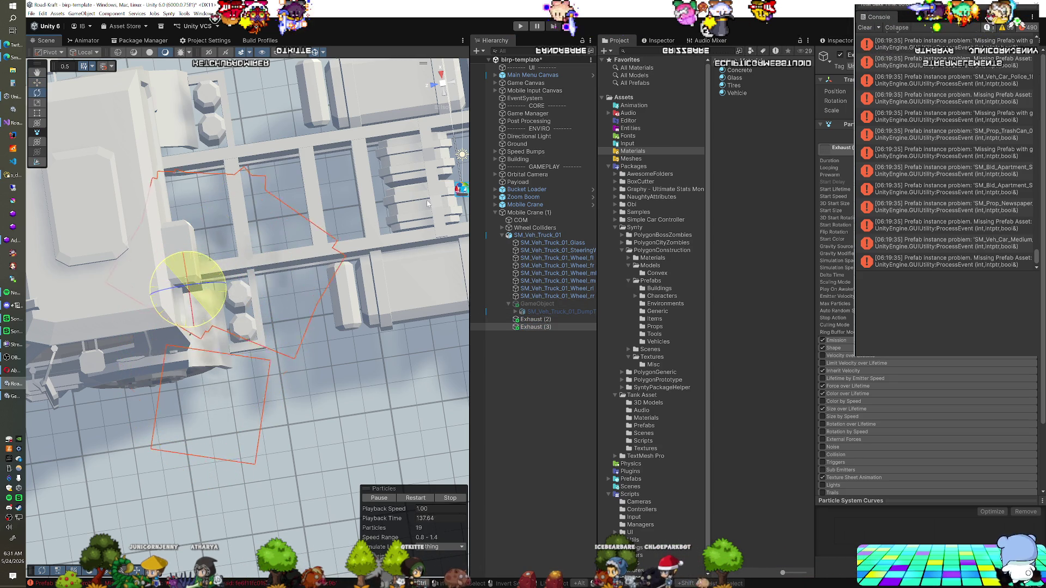
{"action": "left_click_drag", "start_coordinate": [428, 205], "coordinate": [223, 199]}
{"action": "key", "text": "w"}
{"action": "mouse_move", "coordinate": [324, 270]}
{"action": "left_mouse_down"}
{"action": "mouse_move", "coordinate": [400, 280]}
{"action": "mouse_move", "coordinate": [350, 280]}
{"action": "mouse_move", "coordinate": [518, 288]}
{"action": "left_mouse_up"}
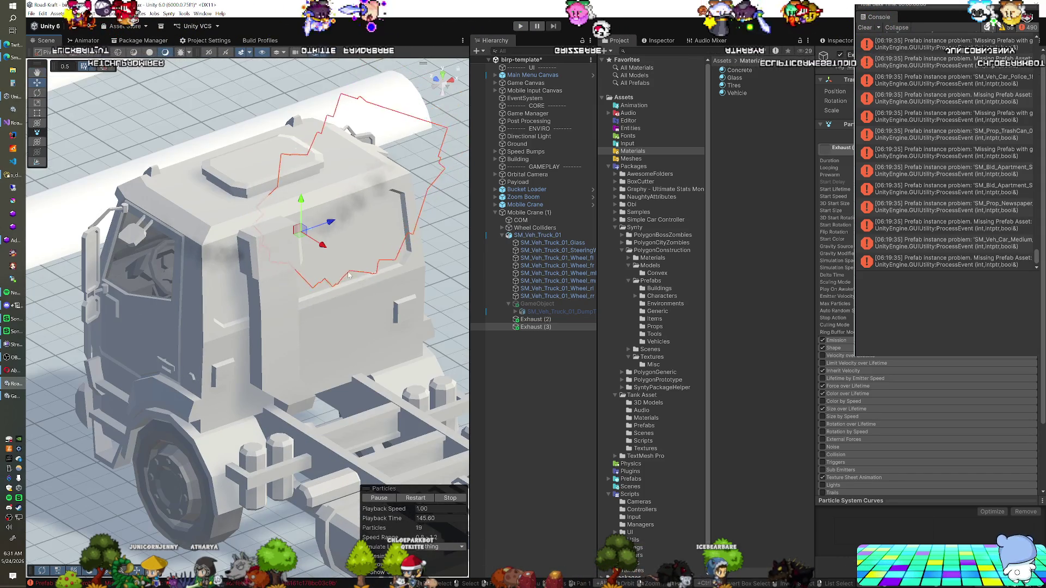
Step: Add Exhaust (3) to the Exhaust Particles list in Mobile Crane (1)'s SCC Particles
{"action": "left_click", "coordinate": [540, 212]}
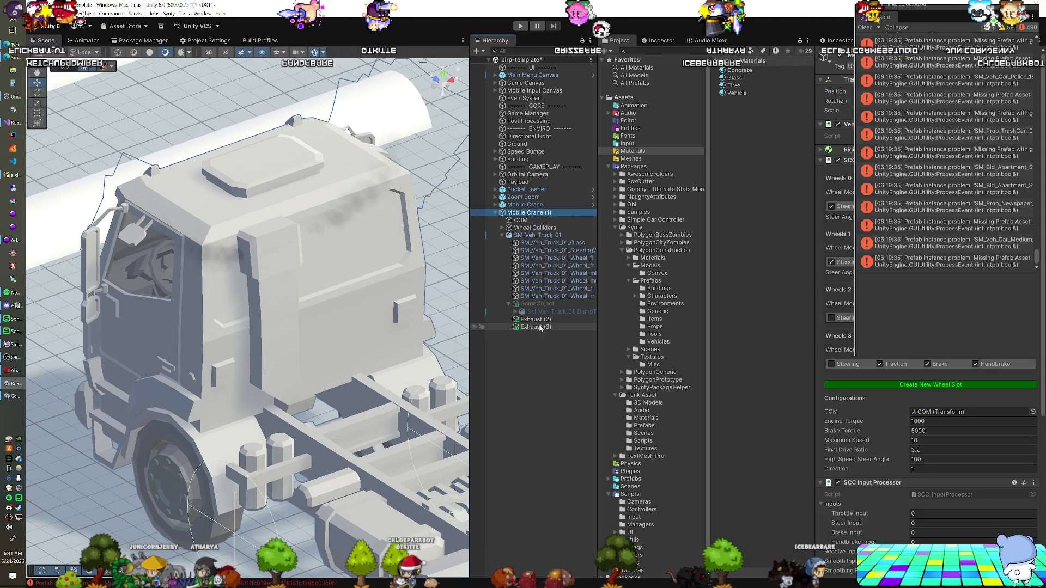
{"action": "scroll", "coordinate": [837, 351], "scroll_direction": "down", "scroll_amount": 5}
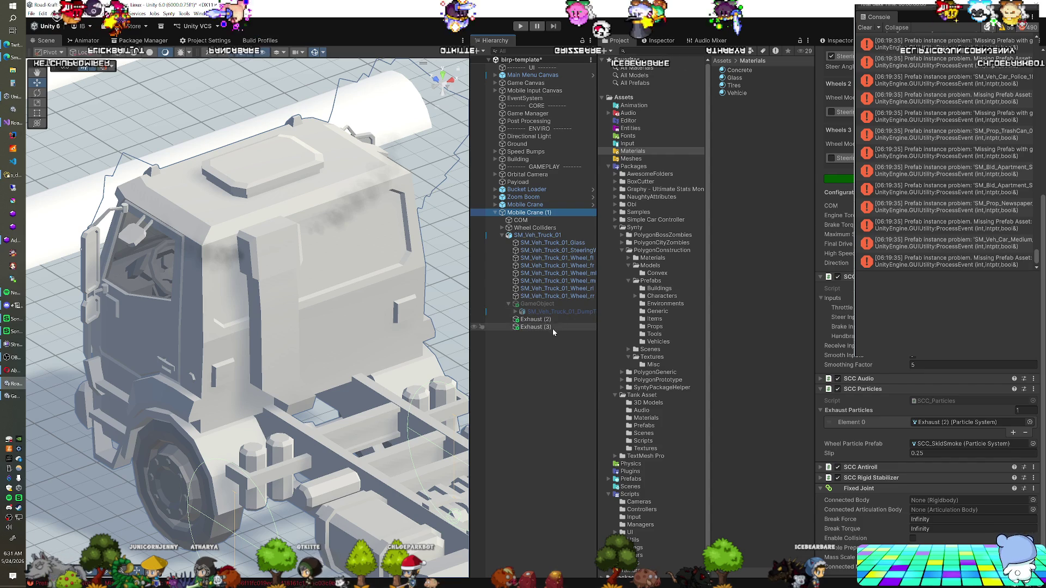
{"action": "left_click_drag", "start_coordinate": [812, 392], "coordinate": [842, 412]}
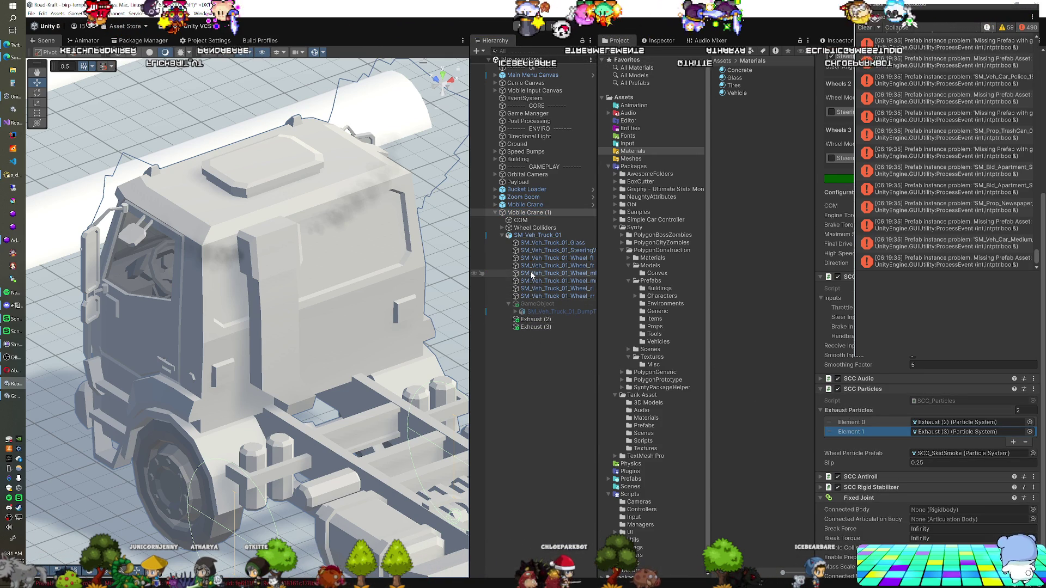
{"action": "left_click", "coordinate": [534, 228]}
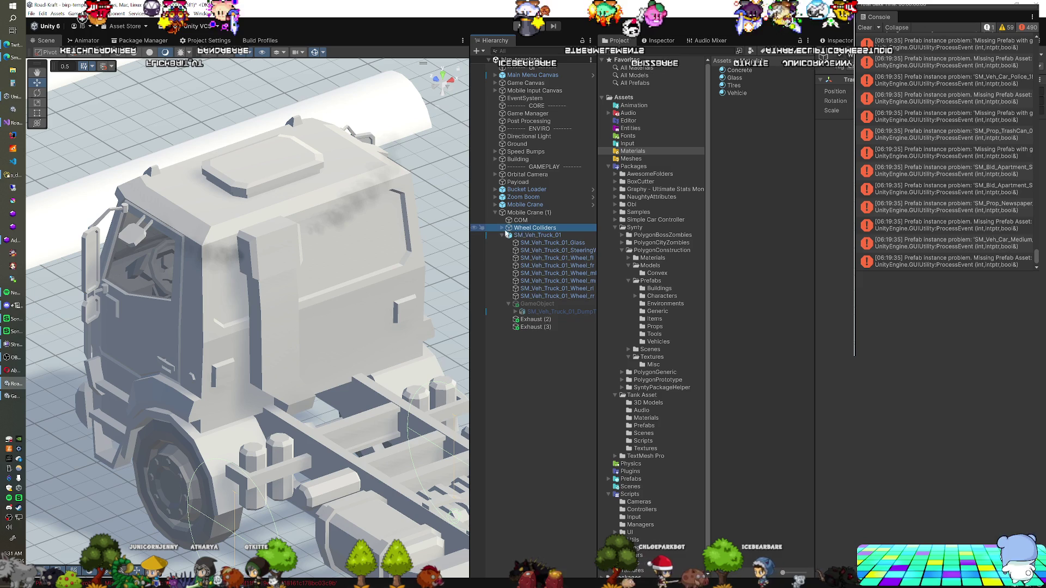
Step: Duplicate the rear wheel colliders Wheel_RL and Wheel_RR inside the Wheel Colliders group
{"action": "left_click", "coordinate": [502, 228]}
{"action": "left_click", "coordinate": [524, 236]}
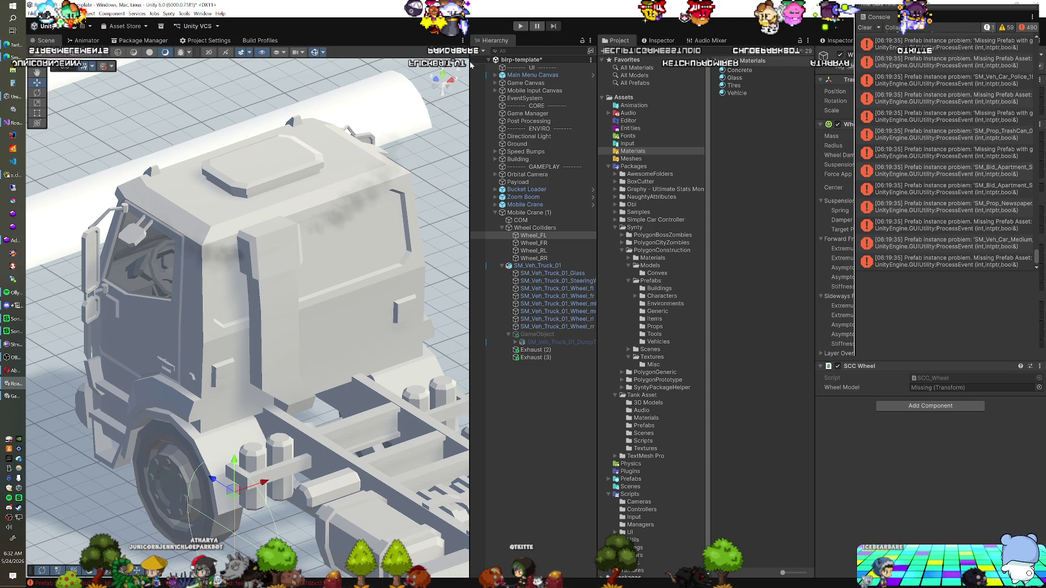
{"action": "left_click", "coordinate": [533, 257]}
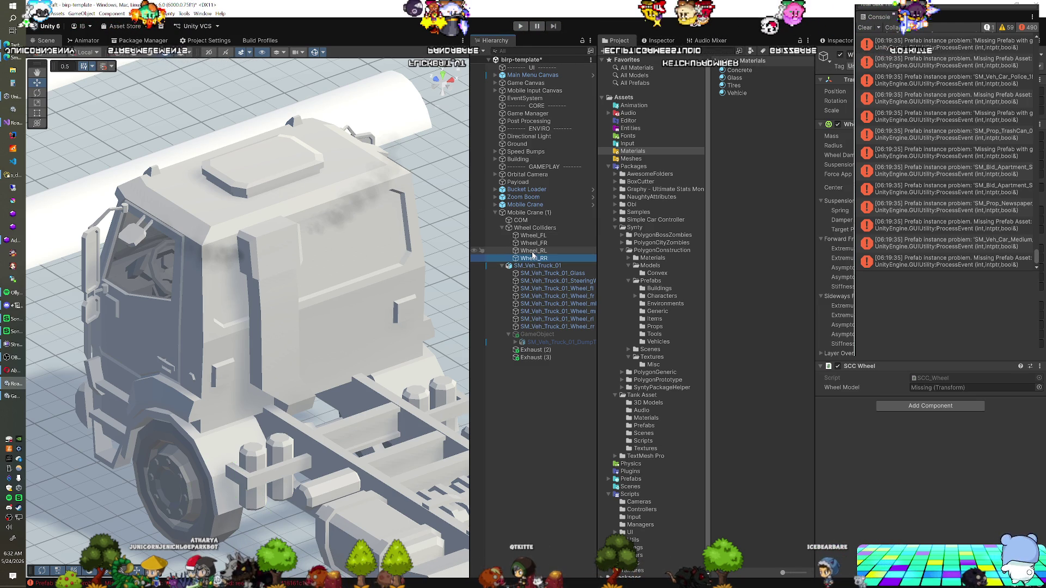
{"action": "key", "text": "ctrl+d"}
Step: Slide the duplicated colliders back toward the rearmost wheels and switch to a flat left view
{"action": "key", "text": "s"}
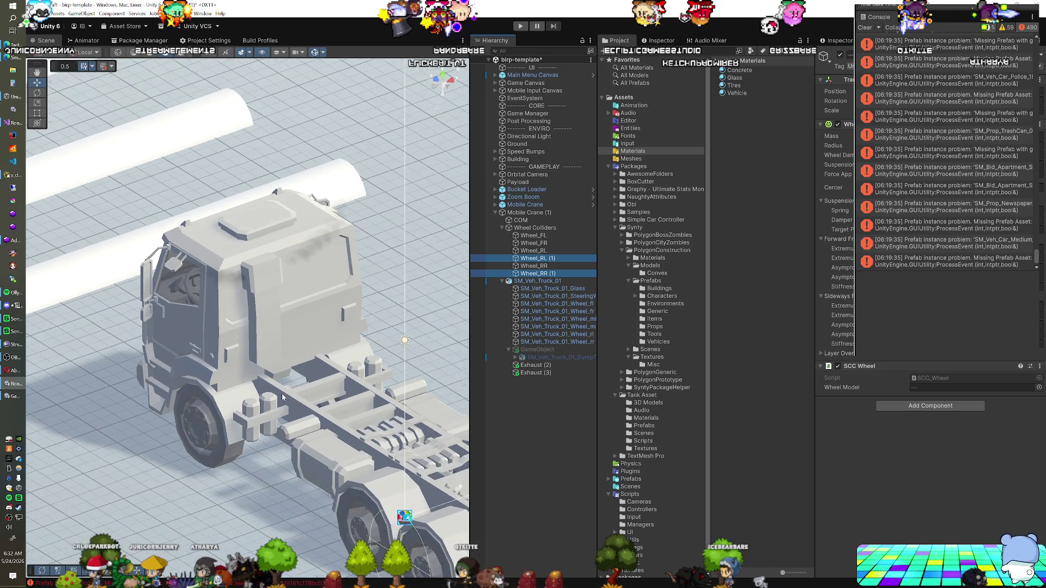
{"action": "left_click_drag", "start_coordinate": [387, 389], "coordinate": [343, 347]}
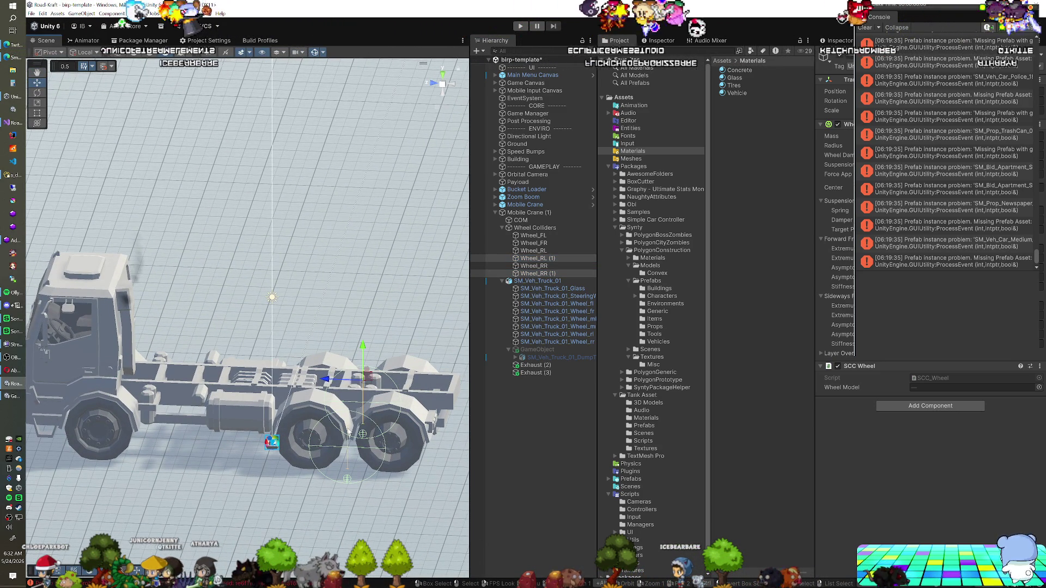
{"action": "left_click_drag", "start_coordinate": [353, 381], "coordinate": [368, 383]}
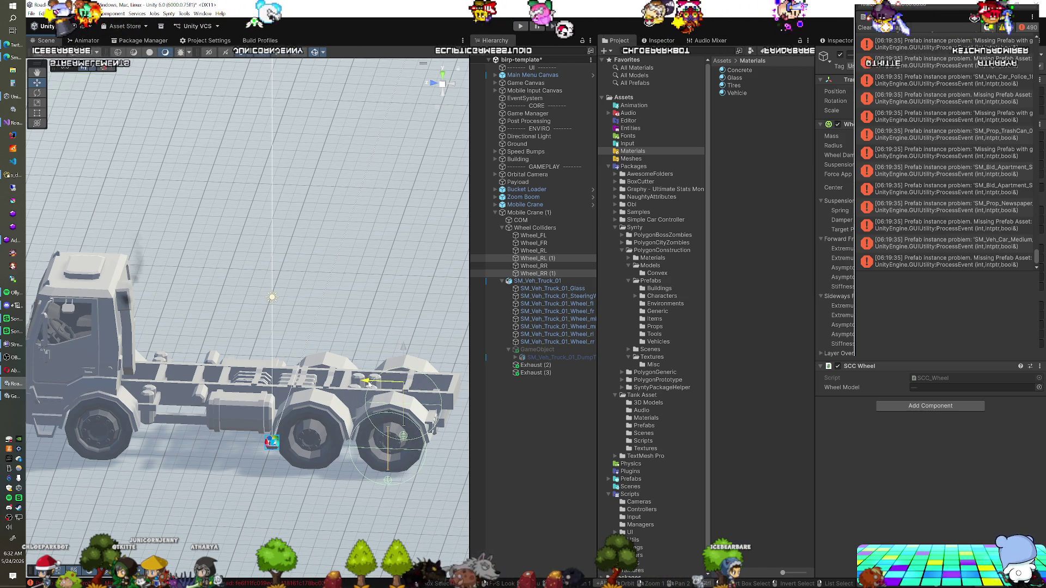
{"action": "left_click", "coordinate": [435, 86]}
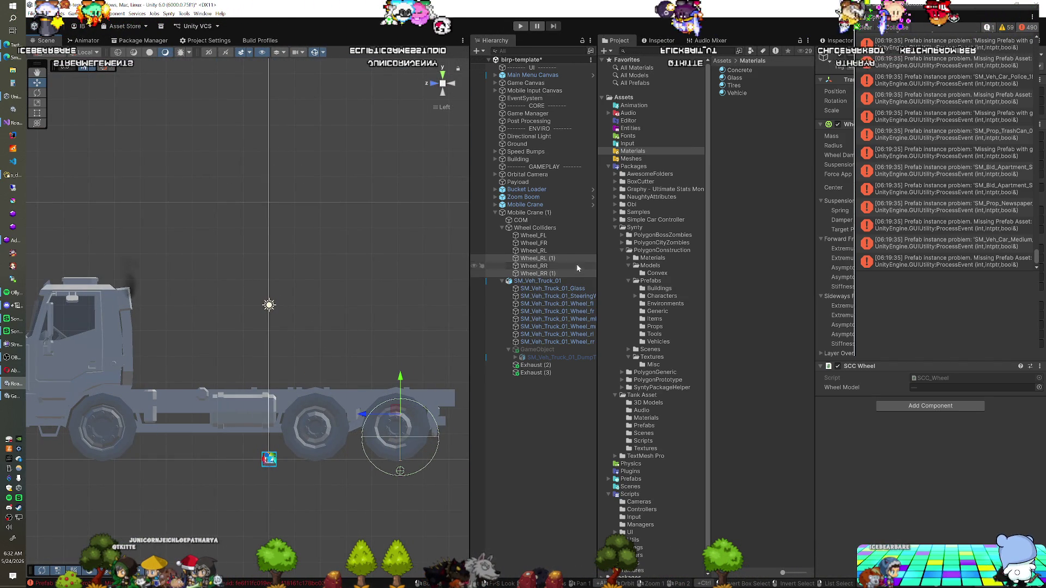
Step: Undo an accidental reparenting of Wheel_RL (1), restore the left view, and select SM_Veh_Truck_01
{"action": "left_click", "coordinate": [558, 259]}
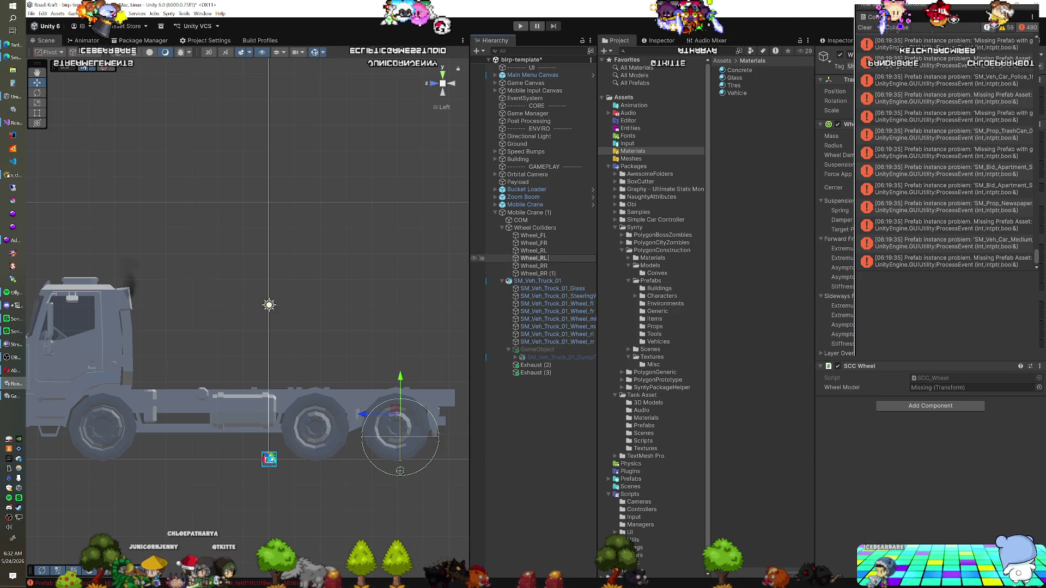
{"action": "key", "text": "Escape"}
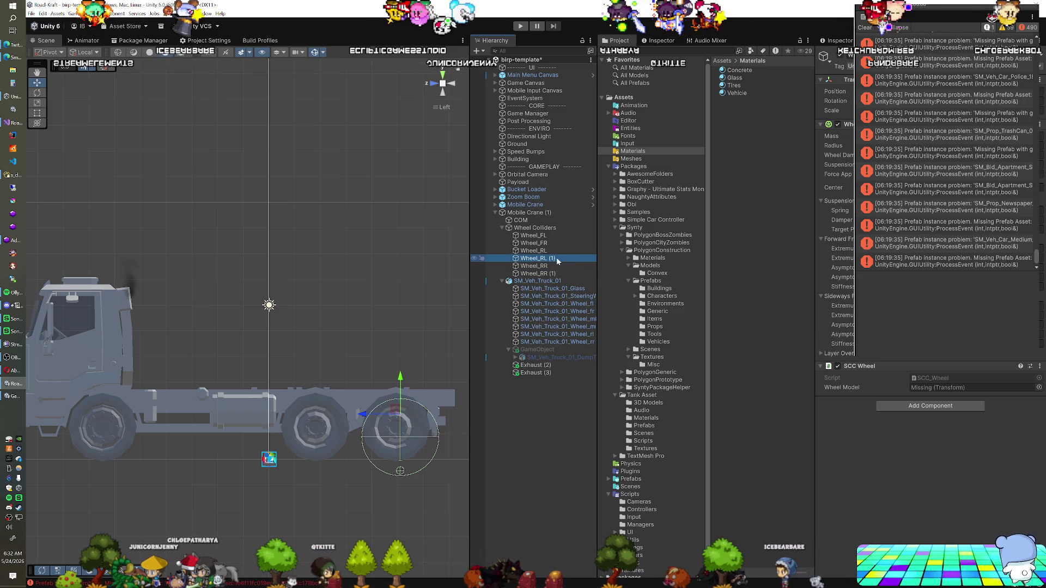
{"action": "left_click_drag", "start_coordinate": [558, 259], "coordinate": [559, 268]}
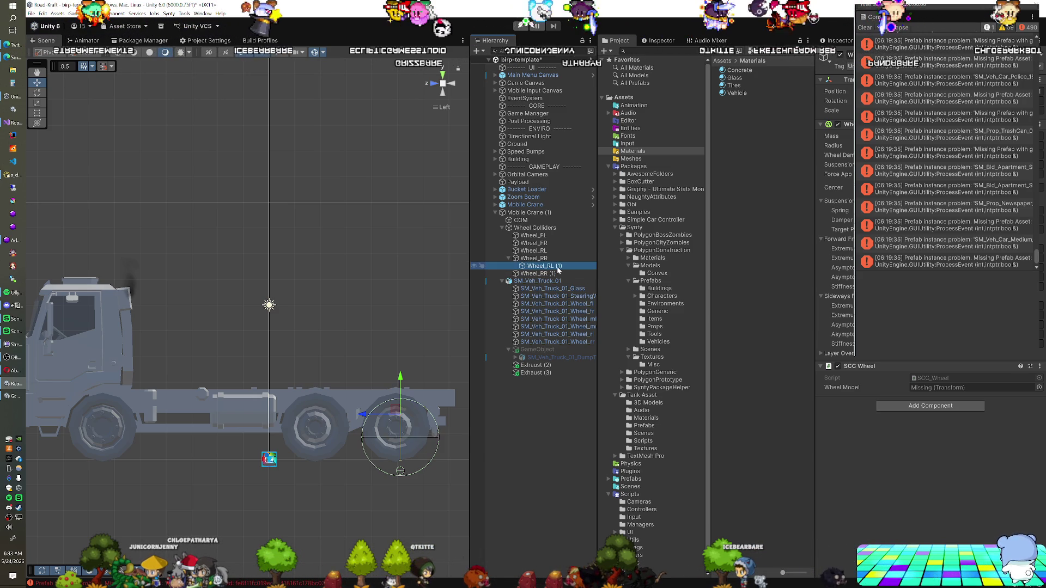
{"action": "key", "text": "F2"}
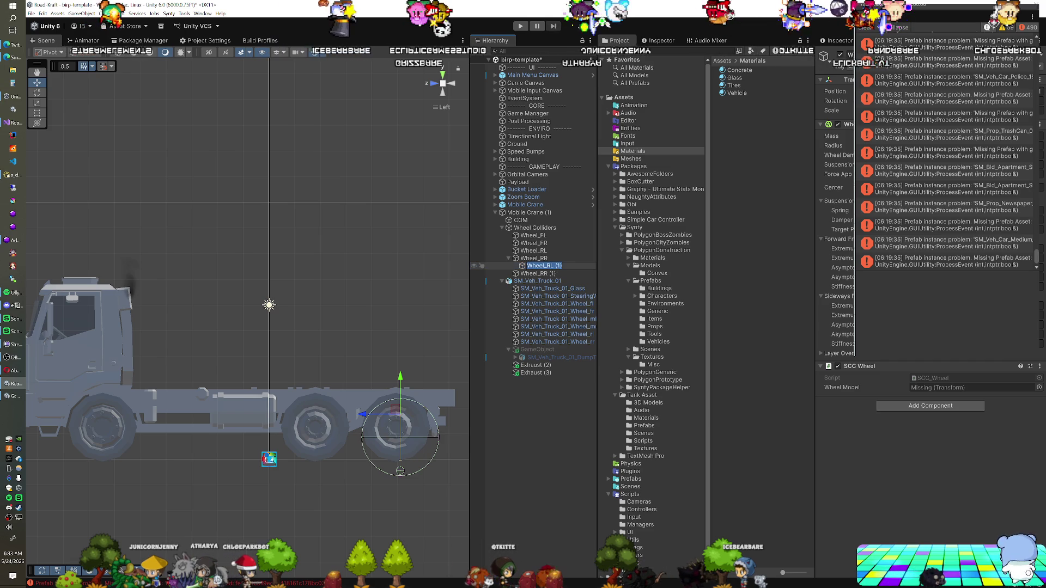
{"action": "key", "text": "Escape"}
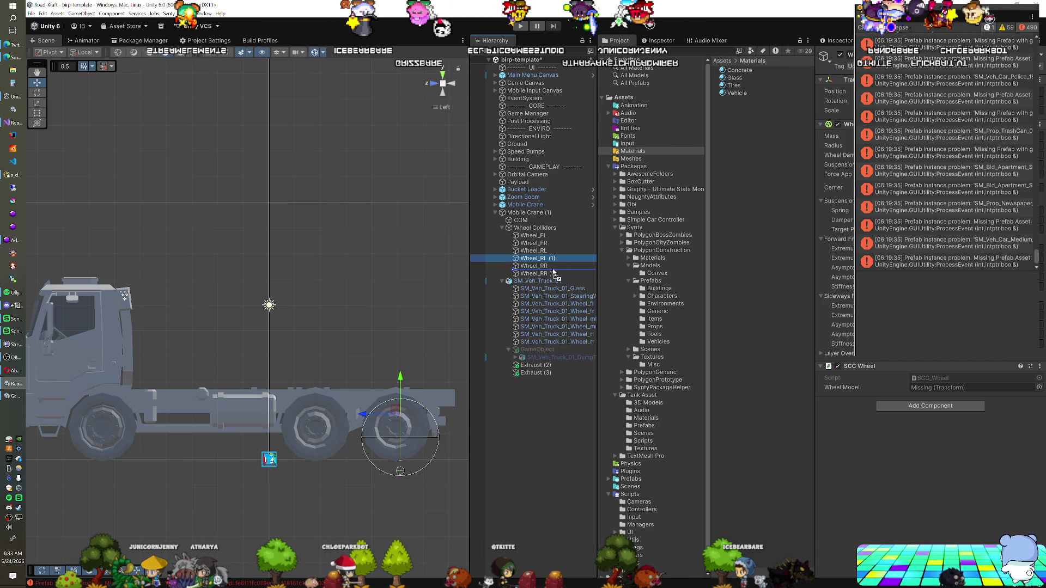
{"action": "key", "text": "ctrl+z"}
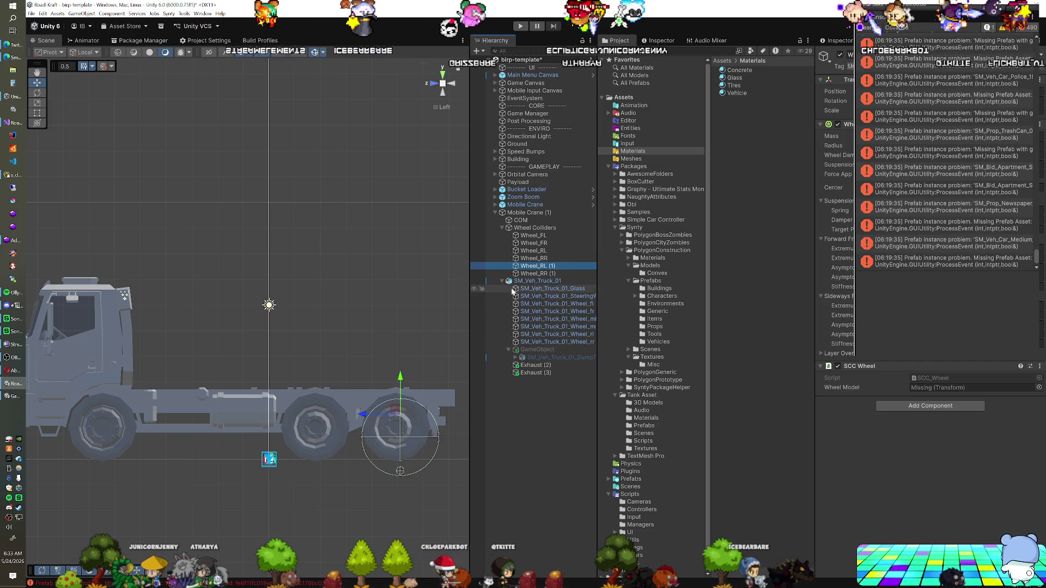
{"action": "left_click_drag", "start_coordinate": [392, 334], "coordinate": [425, 316]}
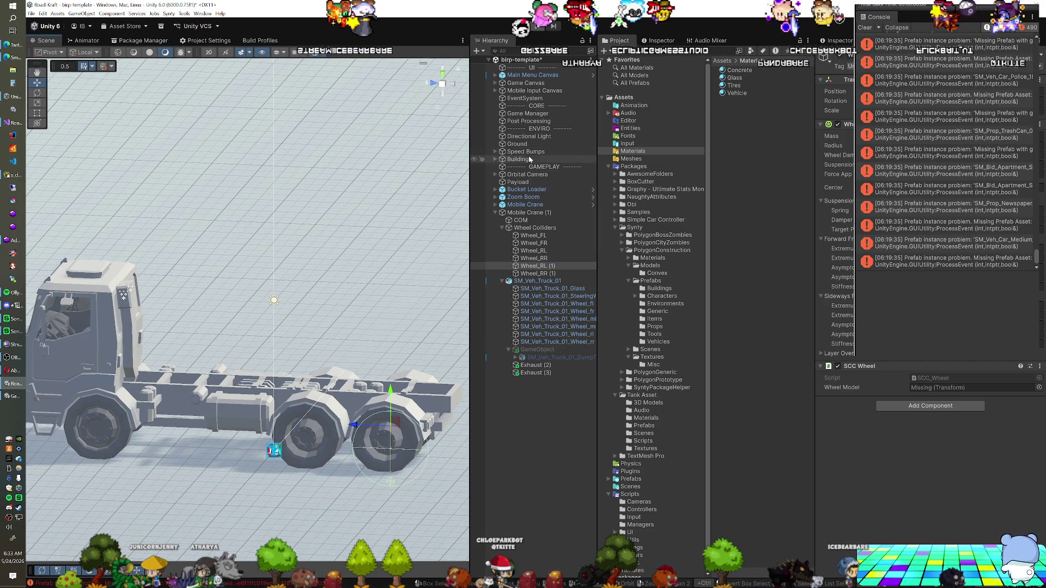
{"action": "left_click", "coordinate": [437, 86]}
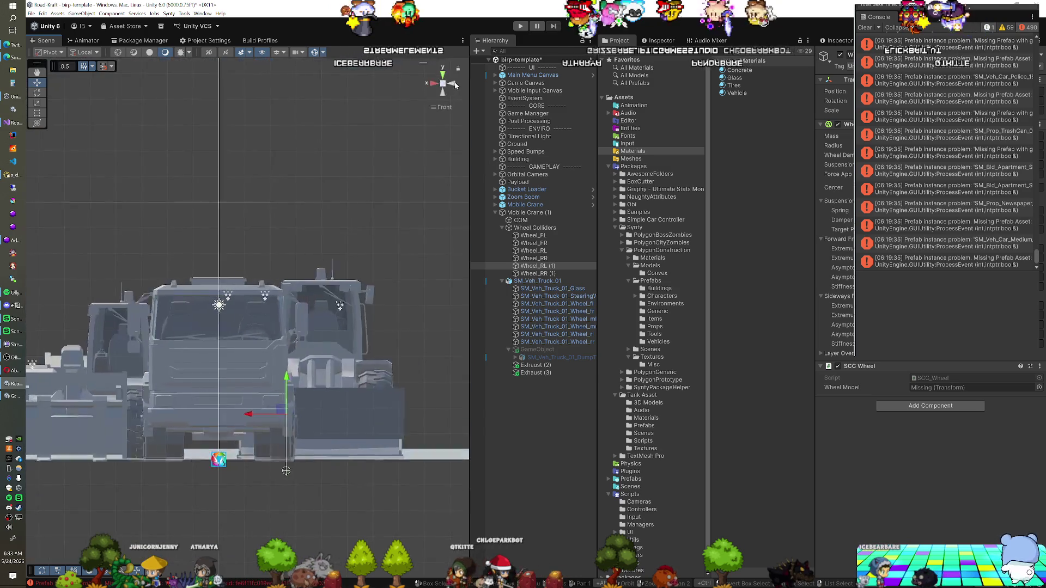
{"action": "key", "text": "w"}
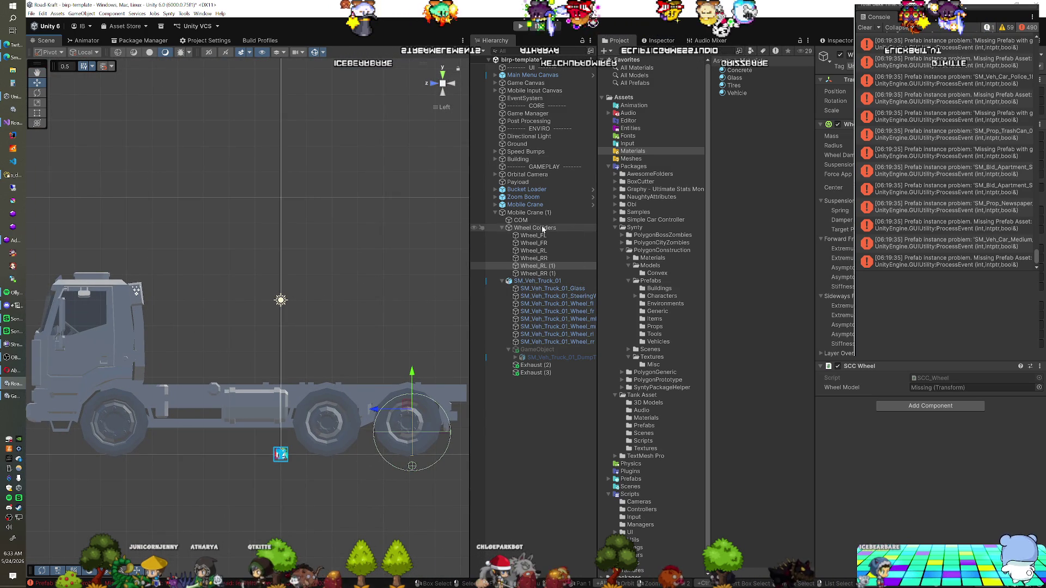
{"action": "left_click", "coordinate": [533, 281]}
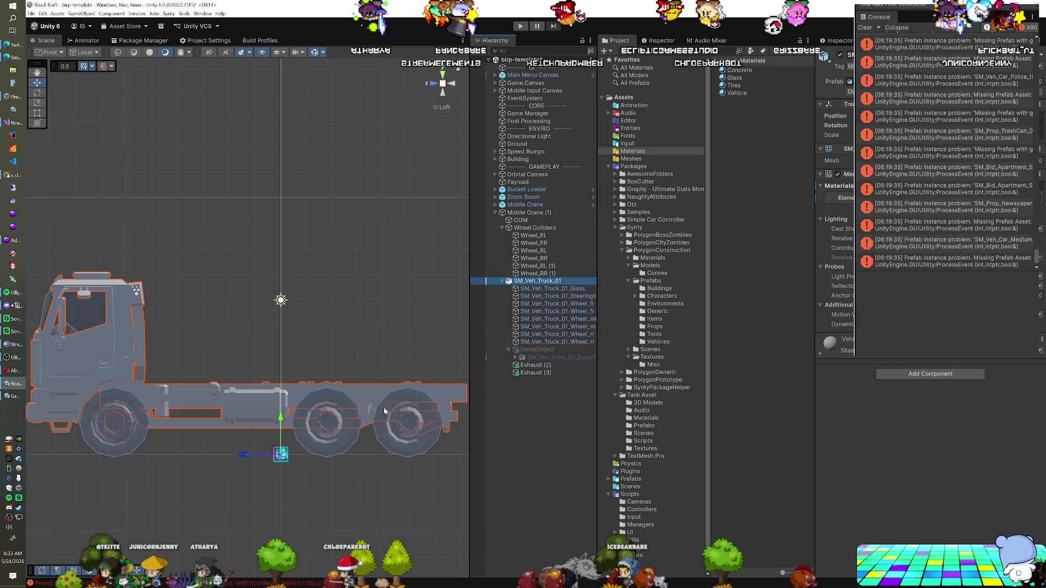
Step: Nudge SM_Veh_Truck_01 slightly along Z so its wheels align with the colliders
{"action": "left_click", "coordinate": [526, 221]}
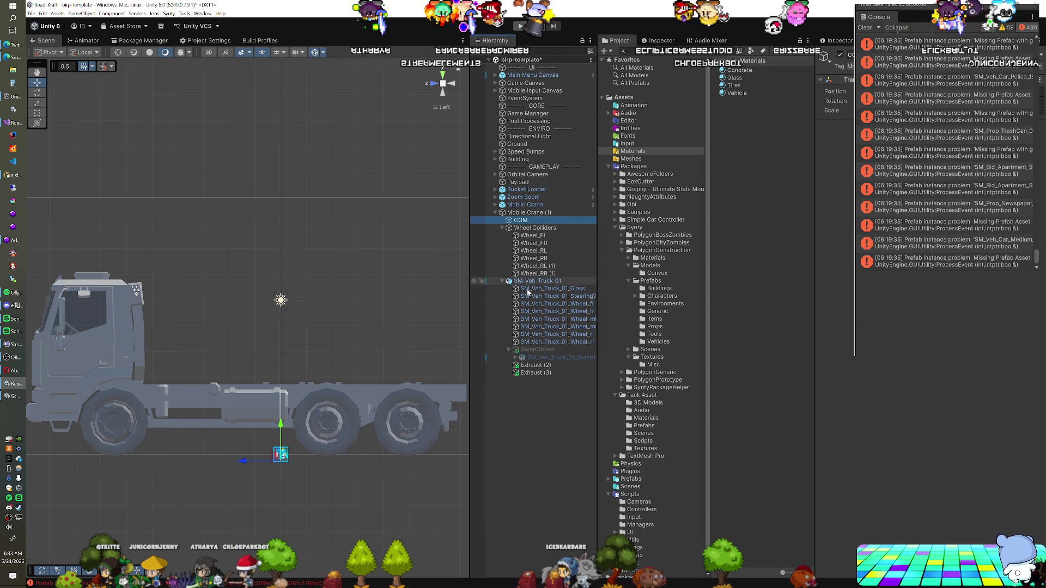
{"action": "left_click", "coordinate": [297, 376]}
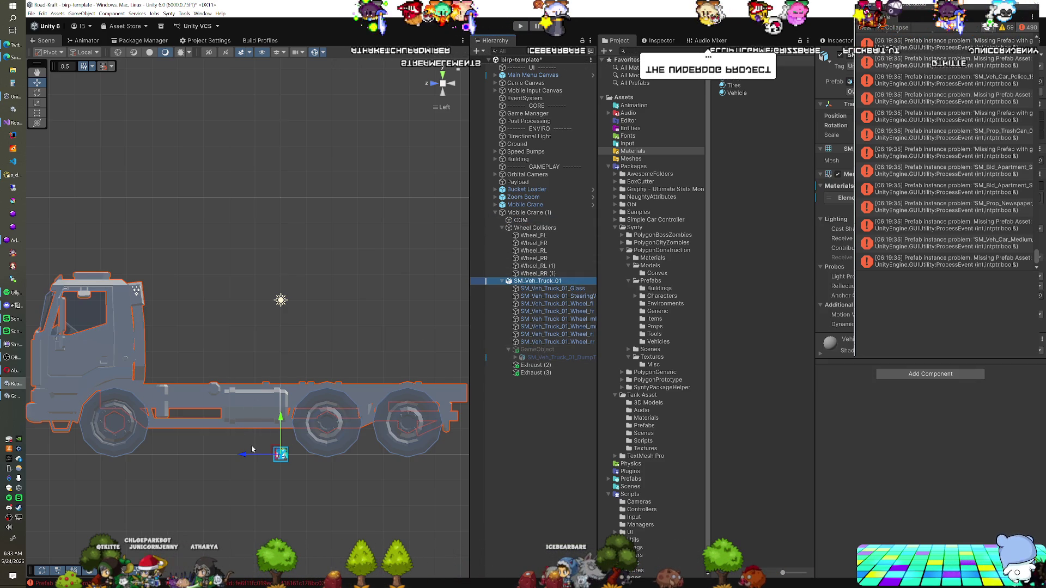
{"action": "left_click_drag", "start_coordinate": [250, 454], "coordinate": [243, 455]}
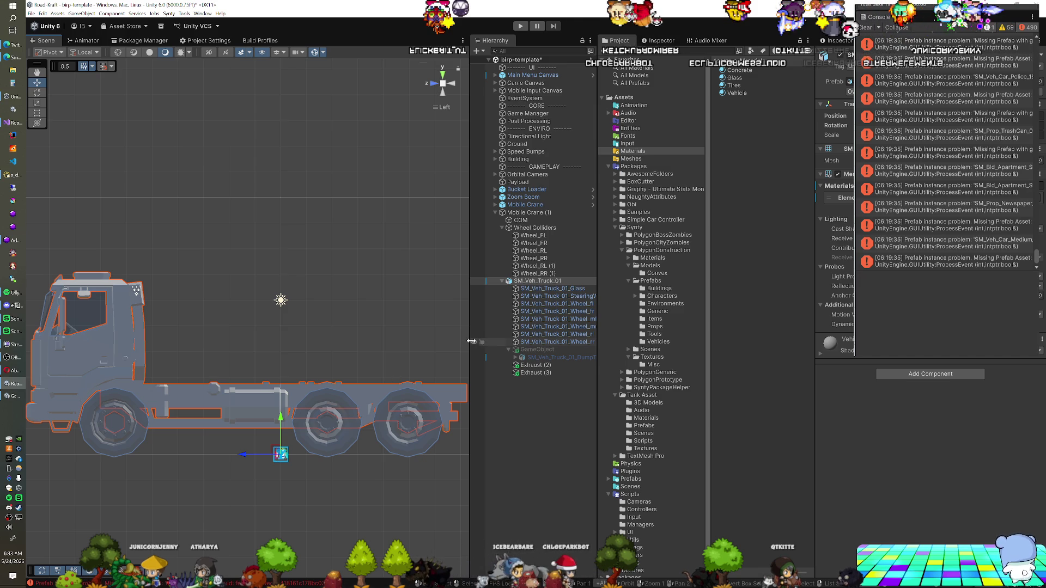
{"action": "left_click", "coordinate": [551, 267]}
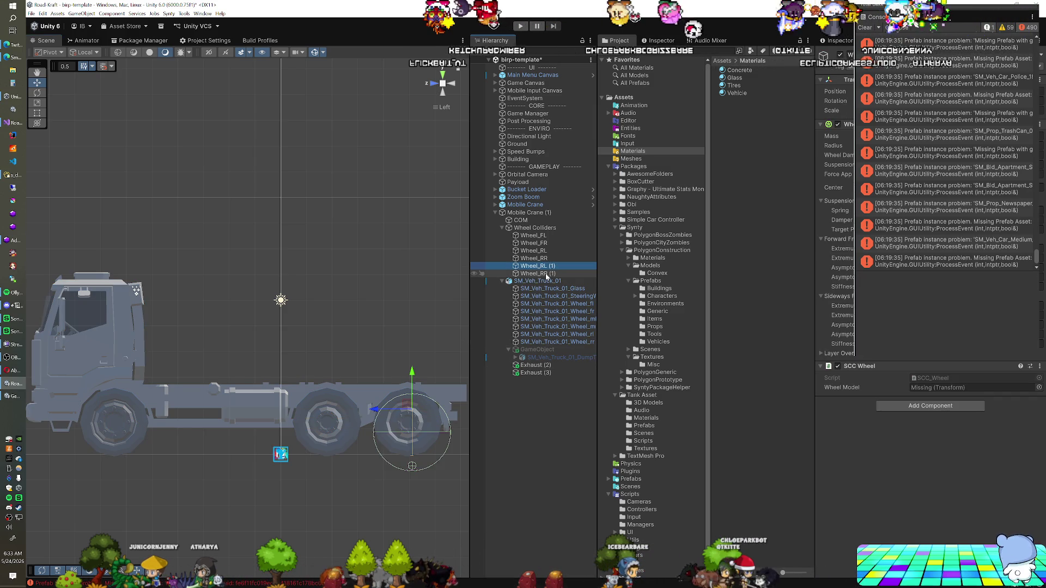
Step: Select all six wheel colliders and raise them slightly along Y
{"action": "left_click", "coordinate": [533, 235], "text": "shift"}
{"action": "left_click", "coordinate": [536, 273], "text": "ctrl"}
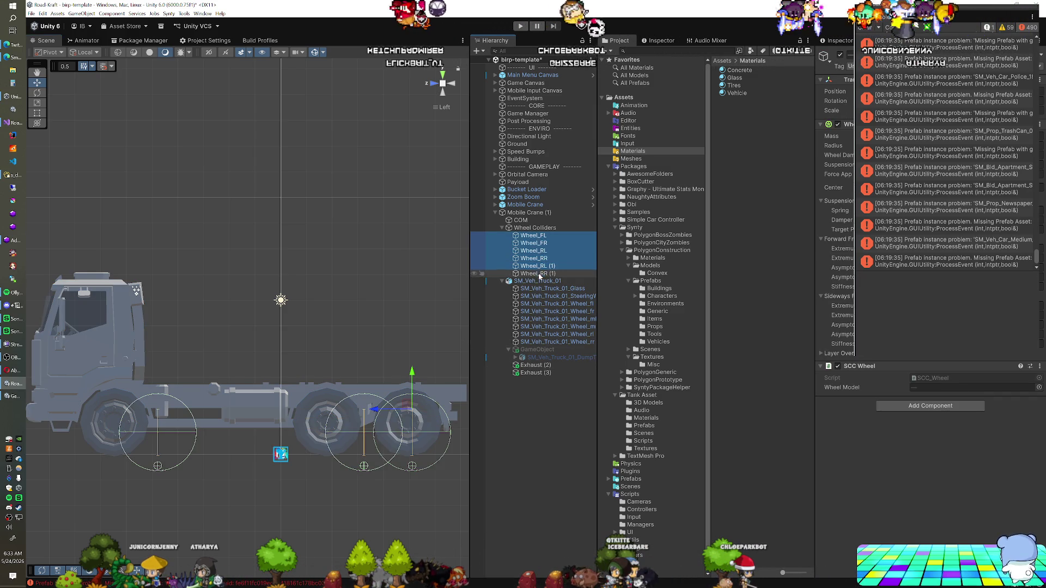
{"action": "left_click", "coordinate": [413, 375]}
{"action": "left_click_drag", "start_coordinate": [412, 374], "coordinate": [413, 365]}
{"action": "left_click_drag", "start_coordinate": [307, 372], "coordinate": [347, 371]}
{"action": "left_click_drag", "start_coordinate": [429, 382], "coordinate": [338, 394]}
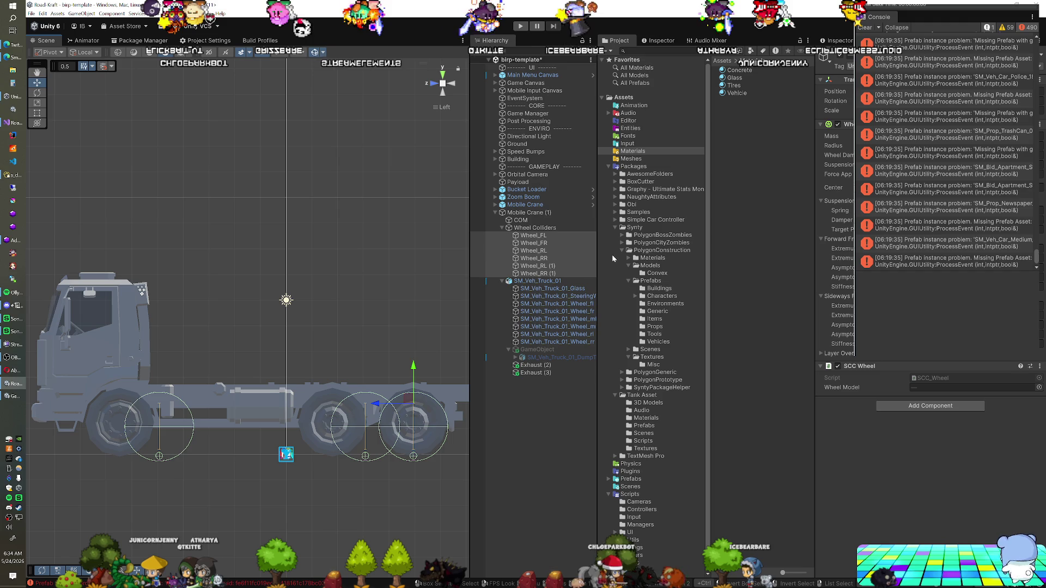
Step: Slide the Wheel_RL/Wheel_RR pair onto the middle axle and Wheel_FL/Wheel_FR onto the front wheels
{"action": "left_click", "coordinate": [563, 256]}
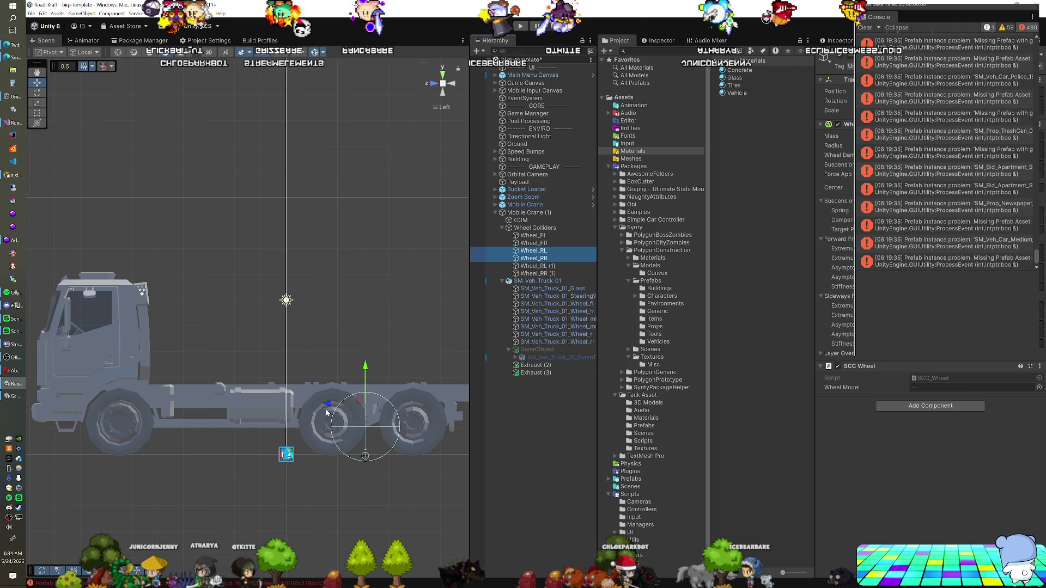
{"action": "left_click_drag", "start_coordinate": [327, 409], "coordinate": [295, 409]}
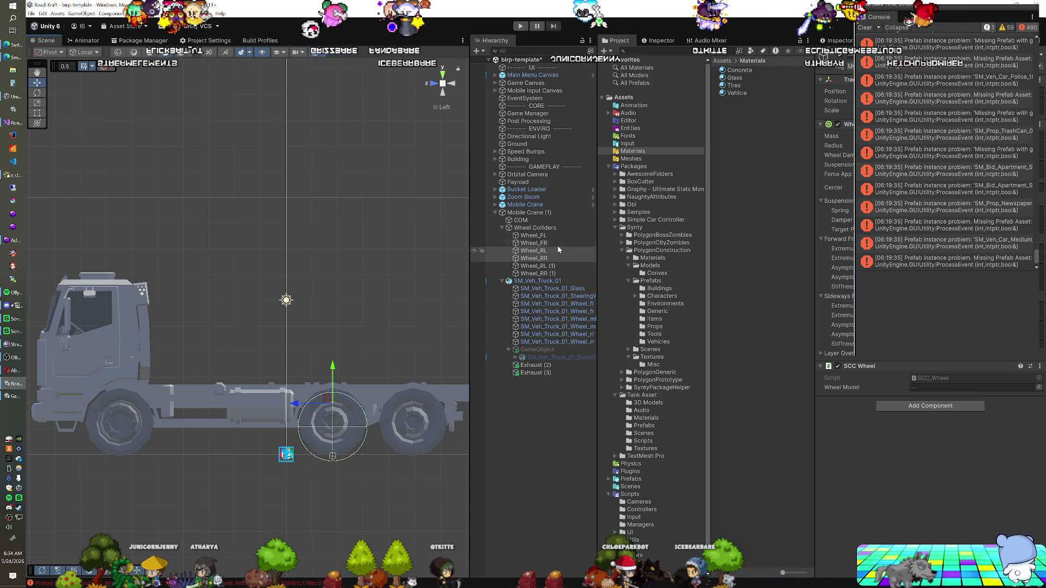
{"action": "left_click", "coordinate": [533, 235]}
{"action": "left_click", "coordinate": [533, 243], "text": "shift"}
{"action": "left_click_drag", "start_coordinate": [123, 415], "coordinate": [83, 415]}
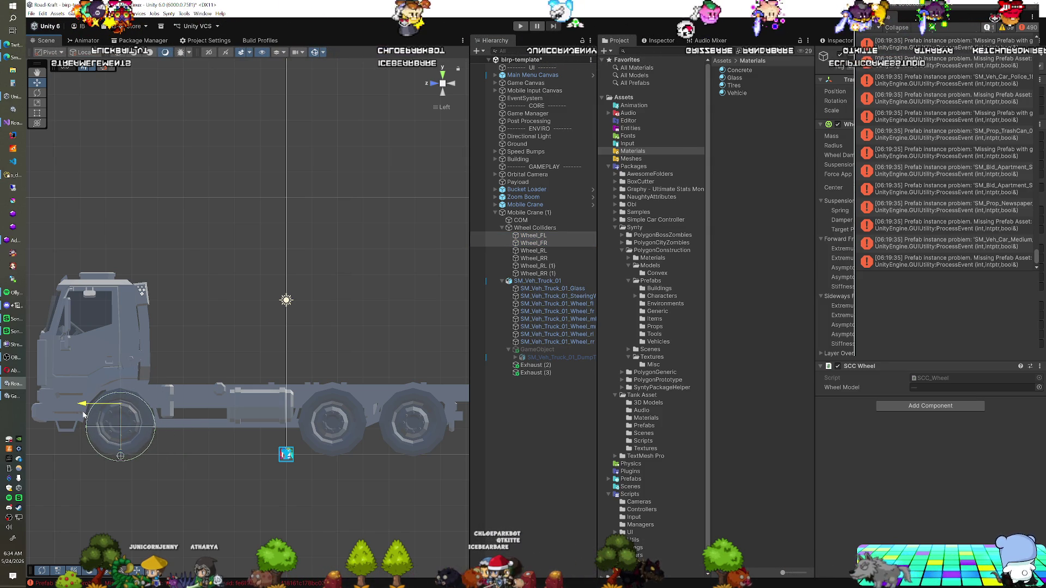
{"action": "left_click_drag", "start_coordinate": [83, 415], "coordinate": [82, 415]}
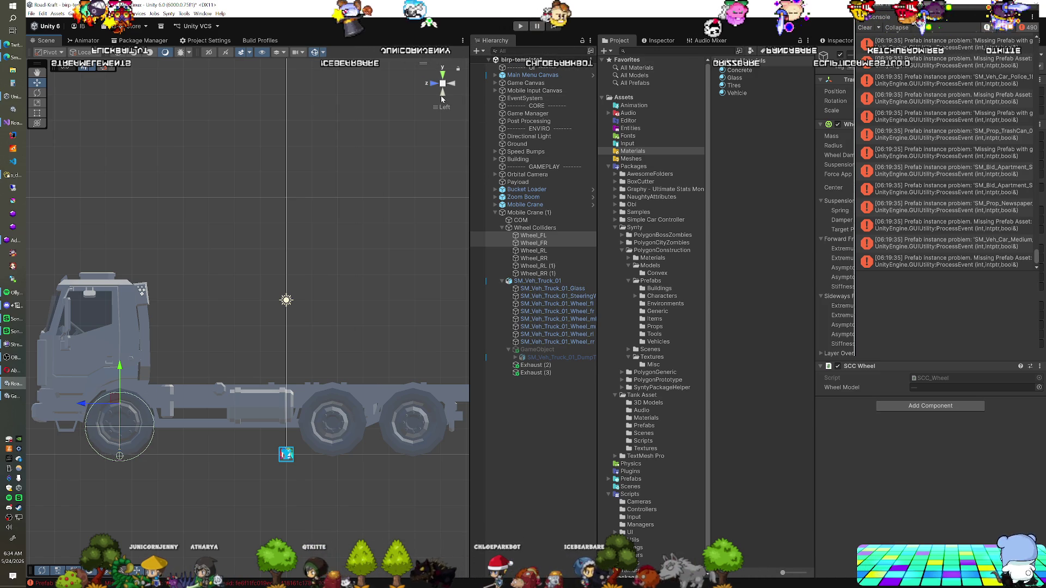
Step: Orbit from underneath to a side perspective to check the collider placement
{"action": "left_click", "coordinate": [441, 96]}
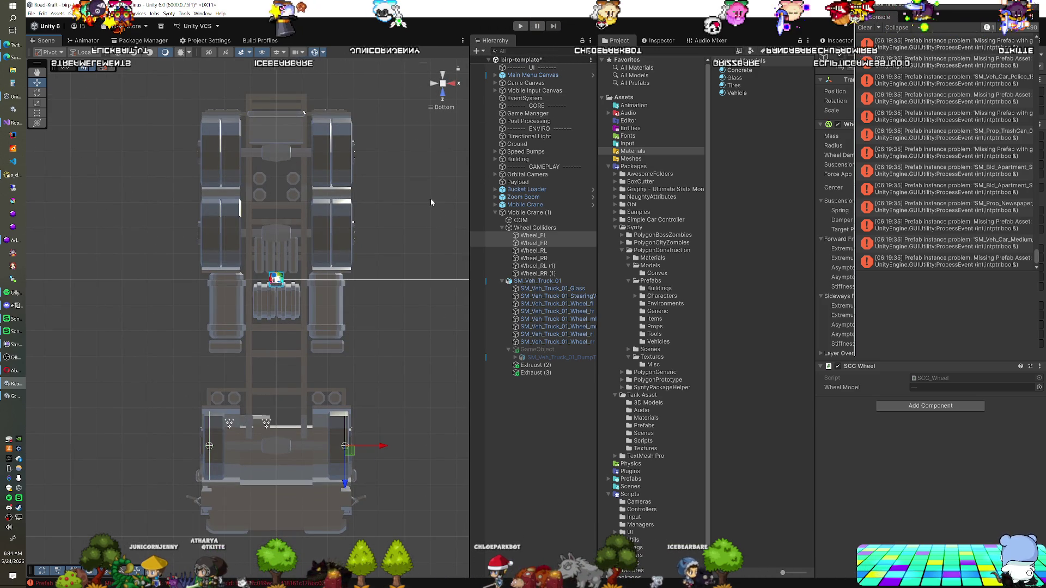
{"action": "left_click_drag", "start_coordinate": [399, 237], "coordinate": [348, 262]}
{"action": "mouse_move", "coordinate": [287, 356]}
{"action": "left_mouse_down"}
{"action": "mouse_move", "coordinate": [286, 408]}
{"action": "mouse_move", "coordinate": [458, 396]}
{"action": "left_mouse_up"}
Step: Add fifth and sixth wheel slots to the Mobile Crane (1) vehicle controller
{"action": "left_click", "coordinate": [548, 215]}
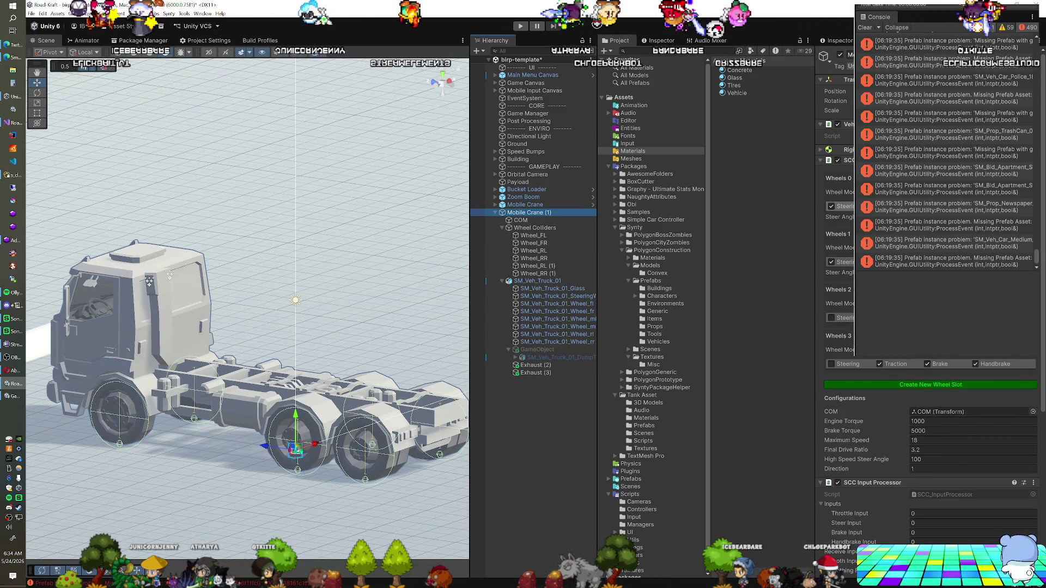
{"action": "left_click", "coordinate": [913, 385]}
{"action": "left_click", "coordinate": [898, 432]}
{"action": "scroll", "coordinate": [902, 420], "scroll_direction": "down", "scroll_amount": 1}
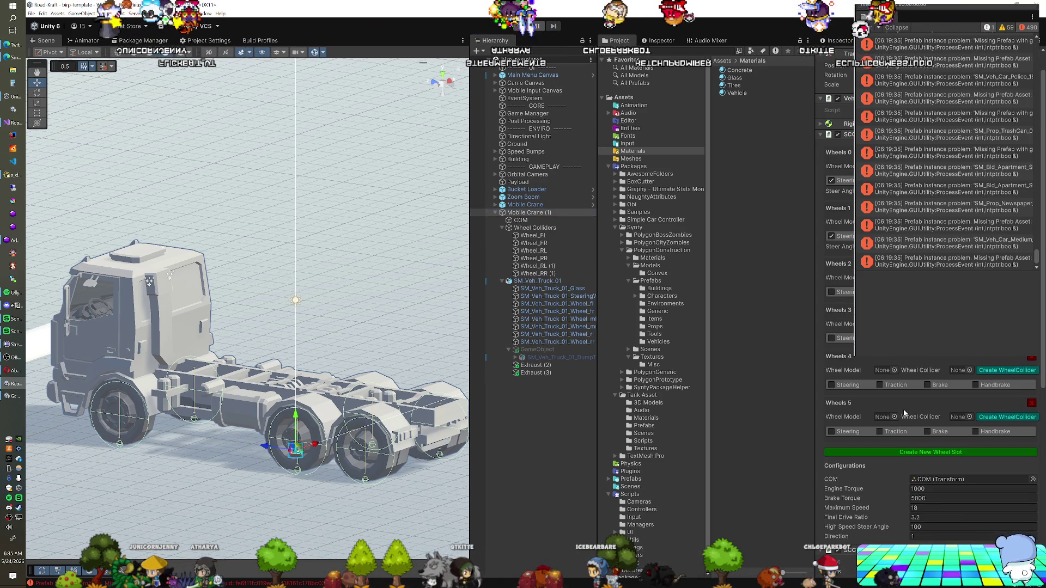
Step: Assign the rear wheel meshes and Wheel_RL (1)/Wheel_RR (1) colliders to wheel slots 4 and 5
{"action": "left_click_drag", "start_coordinate": [544, 267], "coordinate": [886, 372]}
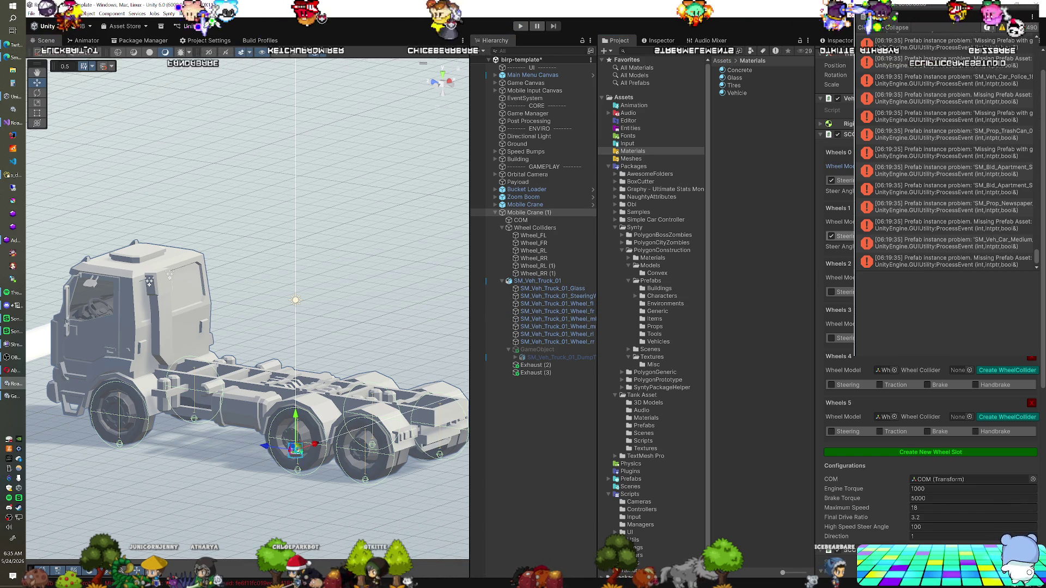
{"action": "left_click", "coordinate": [591, 312]}
{"action": "key", "text": "ctrl+z"}
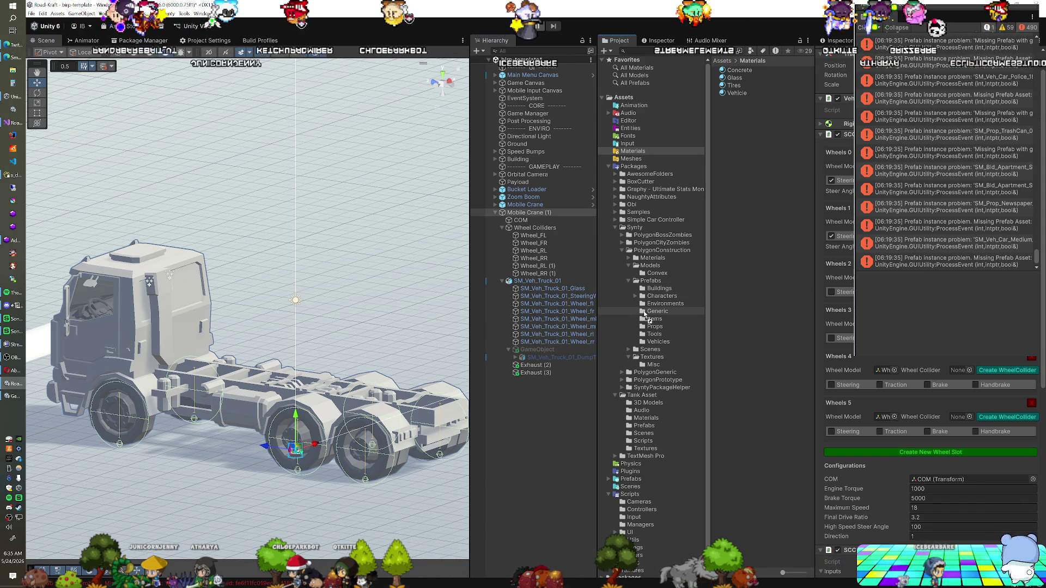
{"action": "left_click", "coordinate": [580, 335]}
{"action": "left_click_drag", "start_coordinate": [581, 338], "coordinate": [869, 366]}
{"action": "mouse_move", "coordinate": [592, 357]}
{"action": "left_mouse_down"}
{"action": "mouse_move", "coordinate": [594, 343]}
{"action": "mouse_move", "coordinate": [884, 417]}
{"action": "left_mouse_up"}
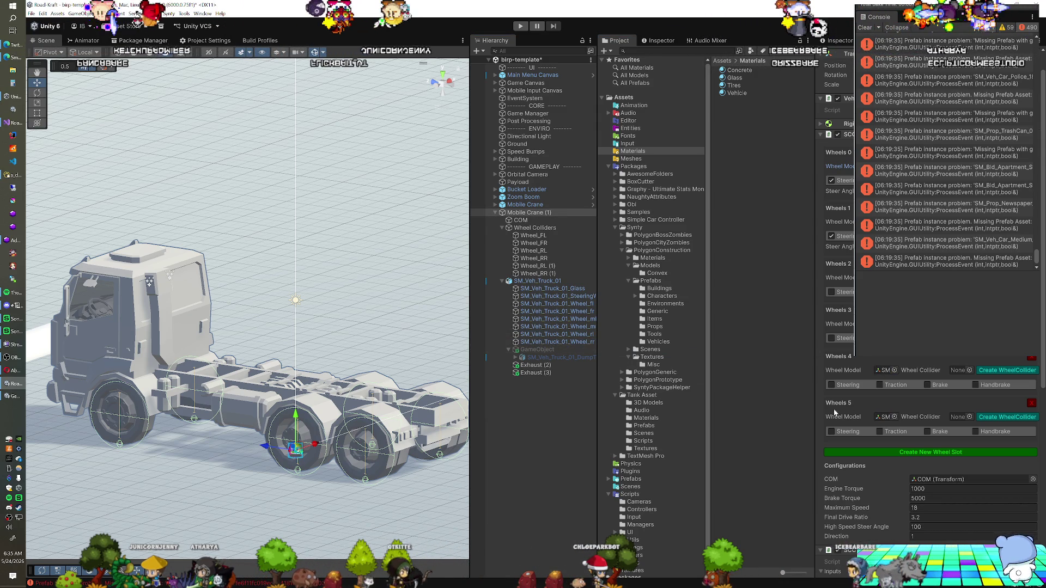
{"action": "mouse_move", "coordinate": [537, 266]}
{"action": "left_mouse_down"}
{"action": "mouse_move", "coordinate": [708, 327]}
{"action": "mouse_move", "coordinate": [957, 375]}
{"action": "left_mouse_up"}
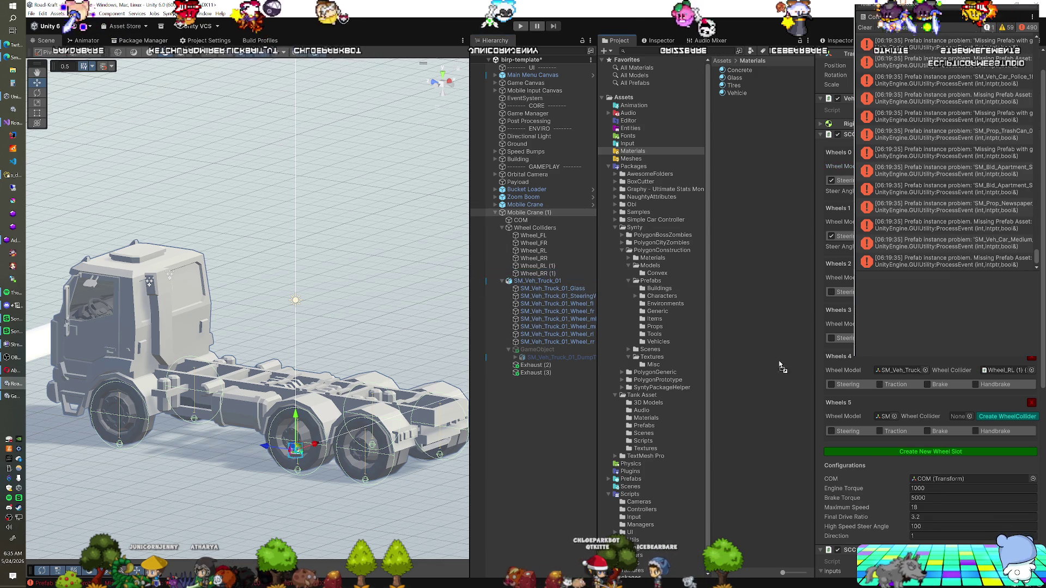
{"action": "left_click_drag", "start_coordinate": [537, 273], "coordinate": [954, 417]}
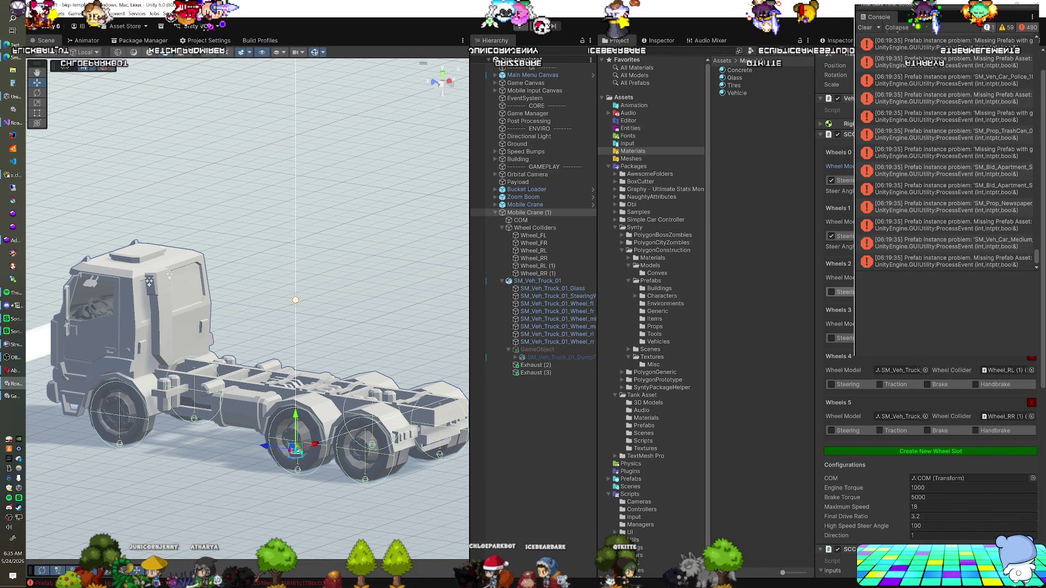
Step: Enable Traction, Brake and Handbrake on wheel slots 4 and 5
{"action": "left_click", "coordinate": [913, 384]}
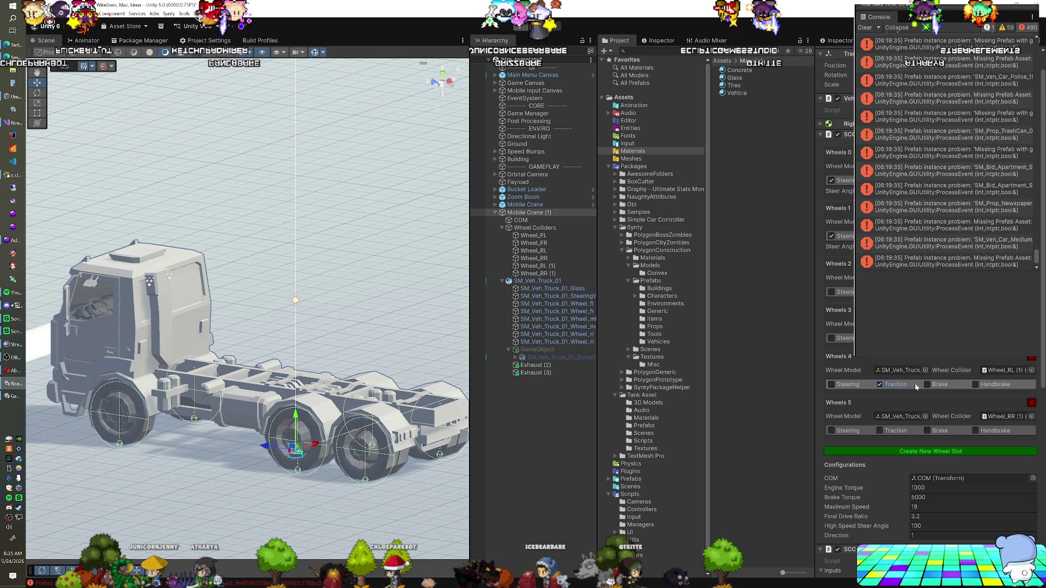
{"action": "left_click", "coordinate": [929, 384]}
{"action": "left_click", "coordinate": [905, 430]}
{"action": "left_click", "coordinate": [938, 430]}
{"action": "left_click", "coordinate": [976, 430]}
{"action": "left_click", "coordinate": [976, 384]}
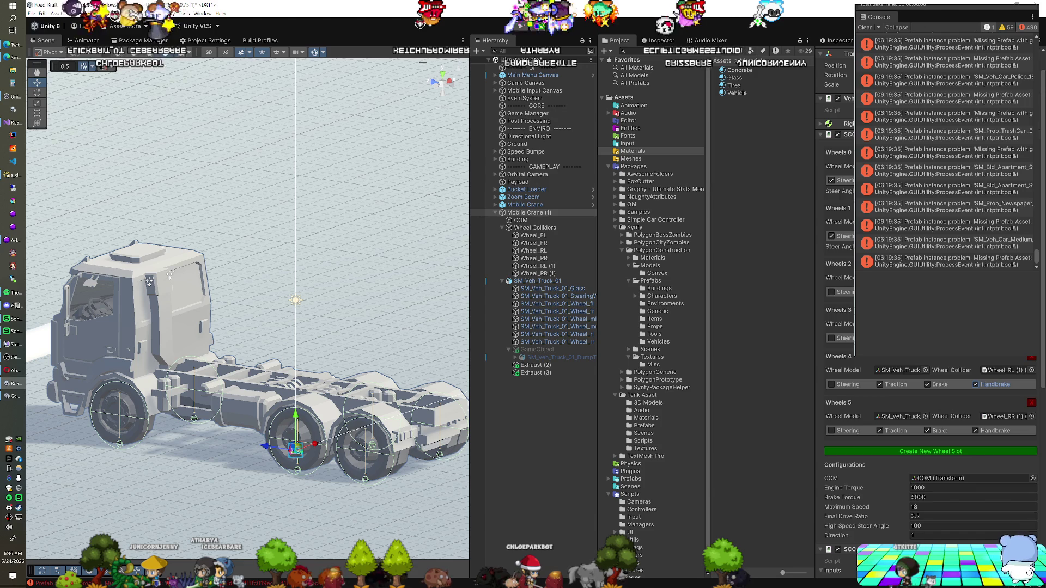
{"action": "scroll", "coordinate": [840, 354], "scroll_direction": "down", "scroll_amount": 2}
{"action": "scroll", "coordinate": [839, 355], "scroll_direction": "down", "scroll_amount": 8}
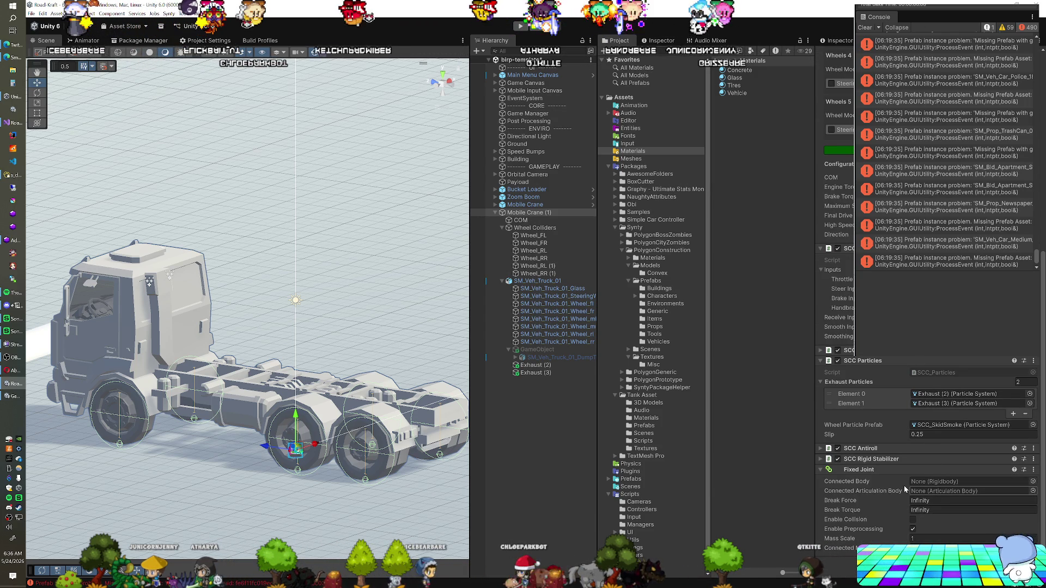
Step: Activate the dump tray holder and connect it to the truck's Fixed Joint
{"action": "left_click", "coordinate": [543, 351]}
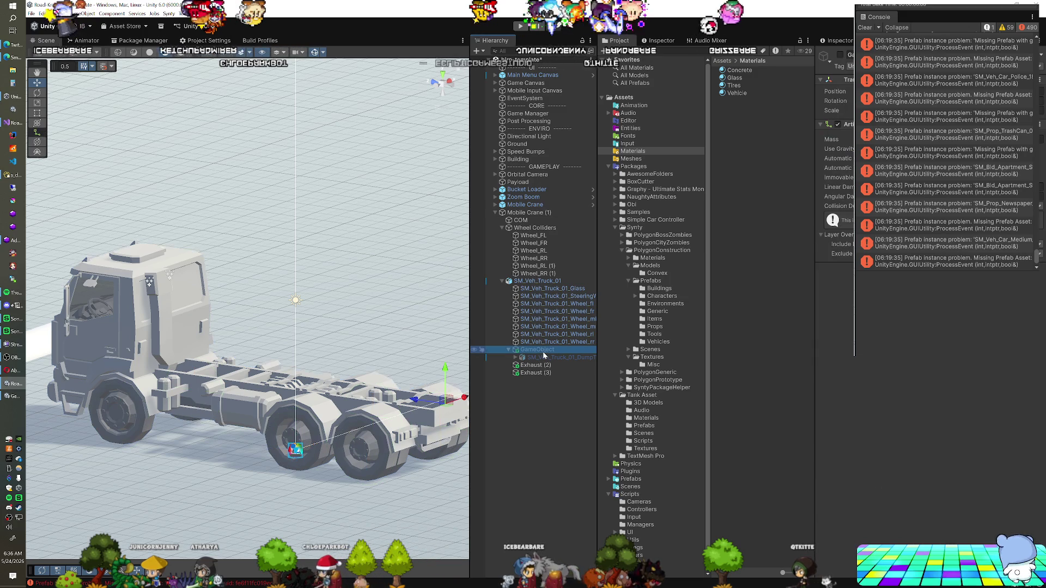
{"action": "left_click", "coordinate": [841, 55]}
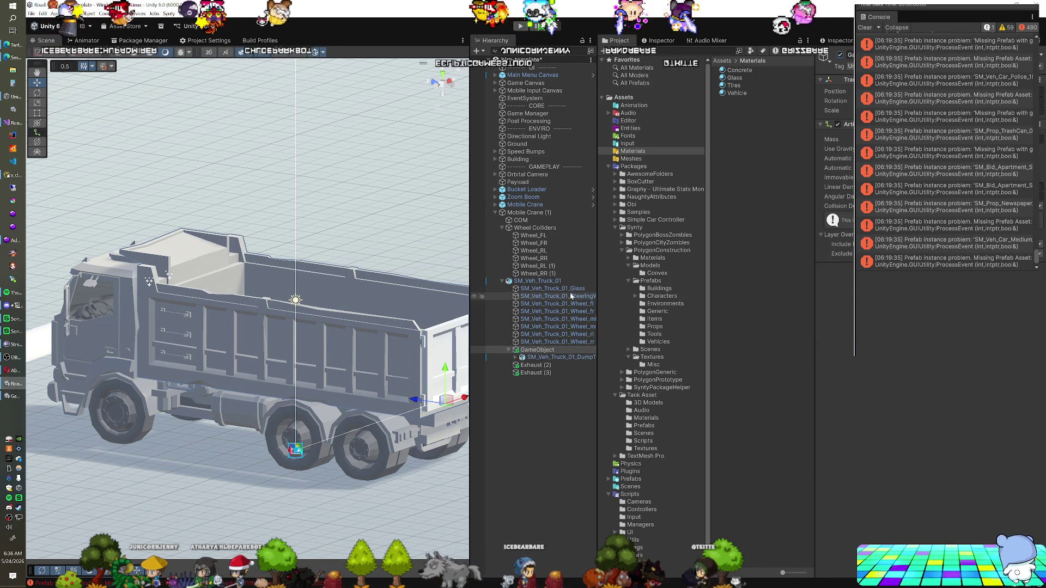
{"action": "left_click", "coordinate": [528, 212]}
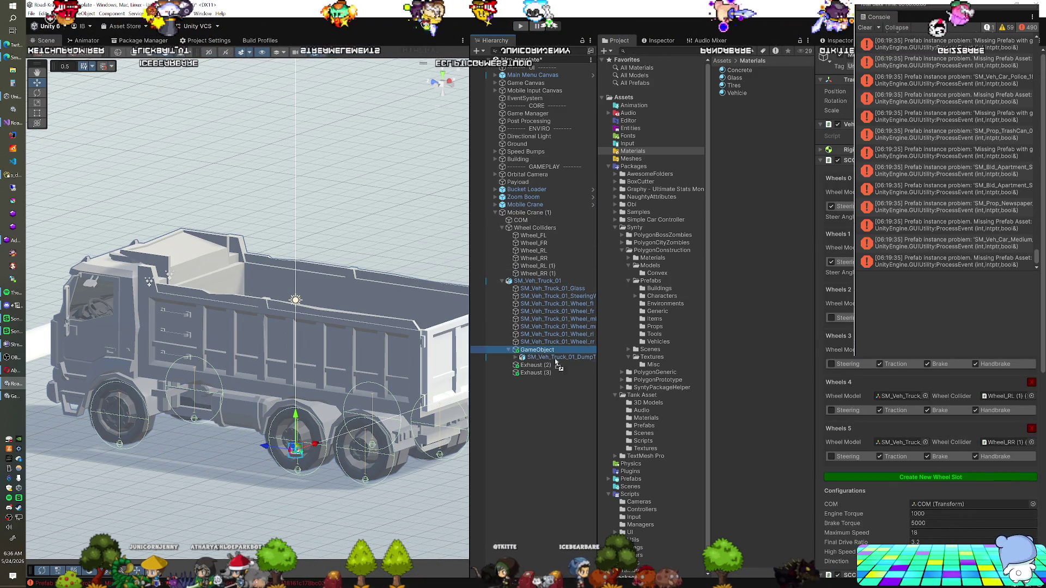
{"action": "scroll", "coordinate": [929, 425], "scroll_direction": "down", "scroll_amount": 4}
{"action": "scroll", "coordinate": [930, 425], "scroll_direction": "down", "scroll_amount": 3}
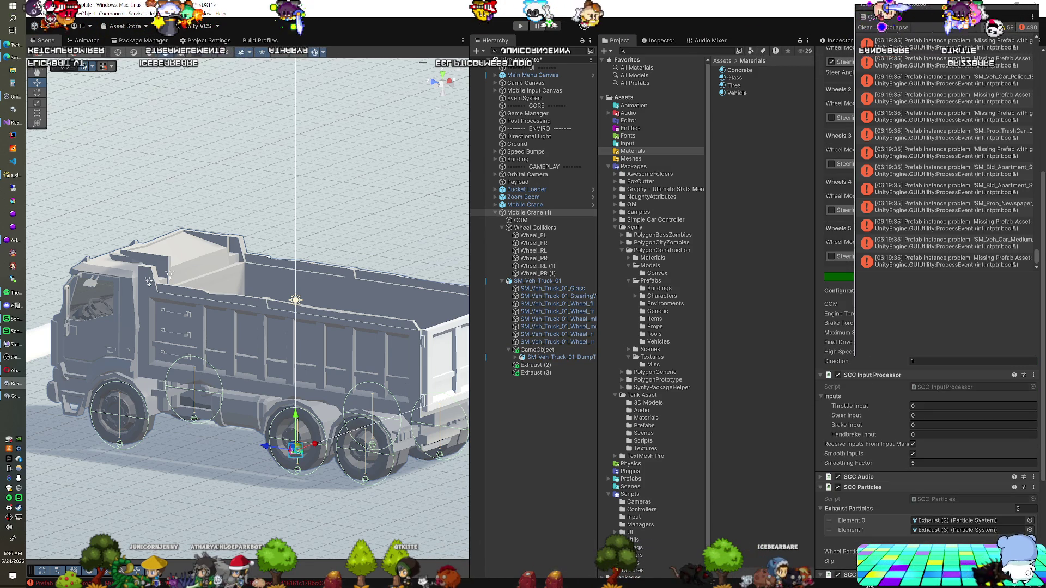
{"action": "scroll", "coordinate": [929, 425], "scroll_direction": "down", "scroll_amount": 5}
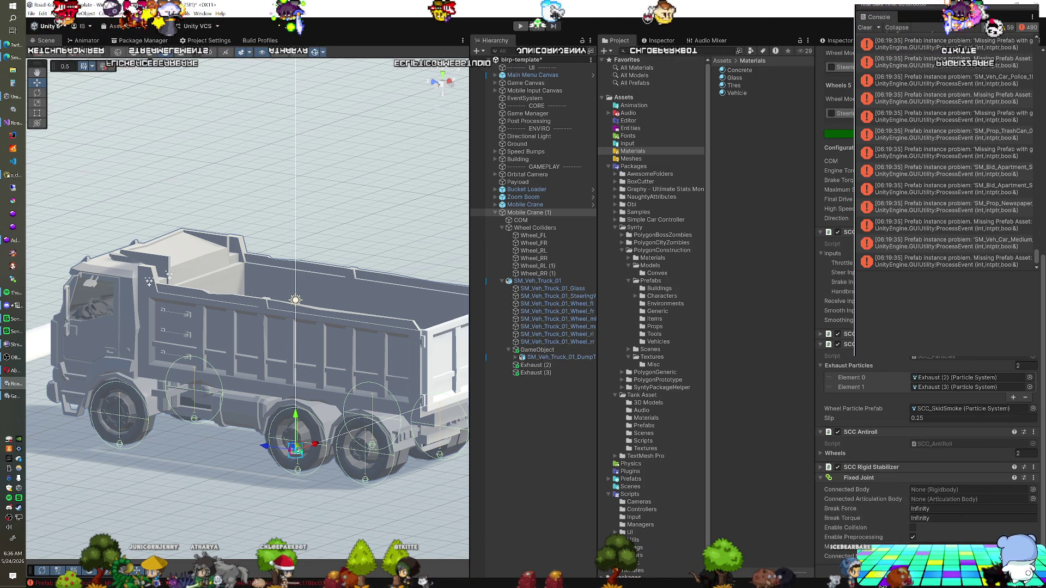
{"action": "left_click_drag", "start_coordinate": [948, 506], "coordinate": [948, 500]}
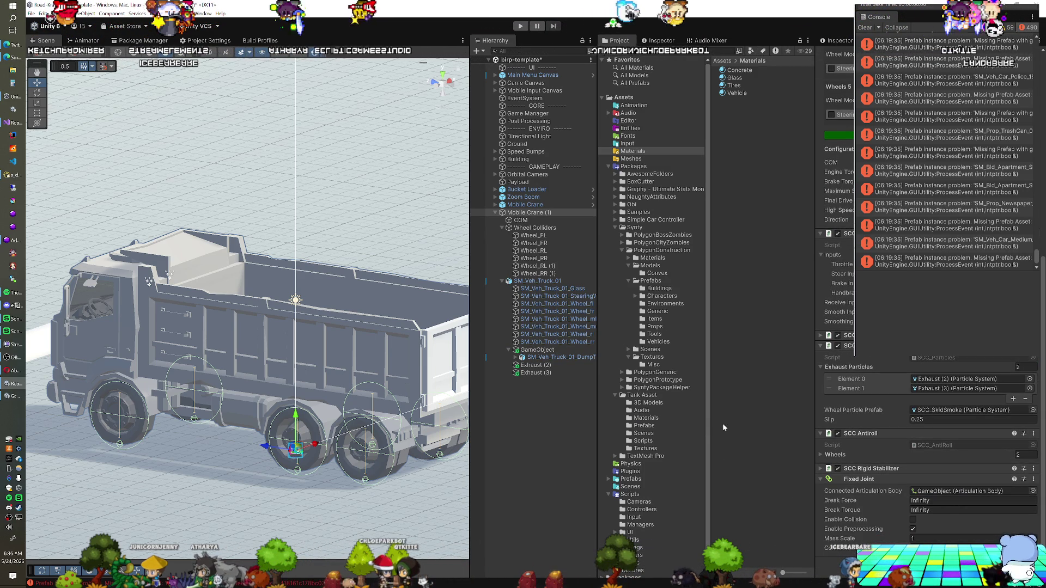
Step: Inspect the dump tray and truck body meshes, then reselect the truck vehicle
{"action": "left_click", "coordinate": [542, 358]}
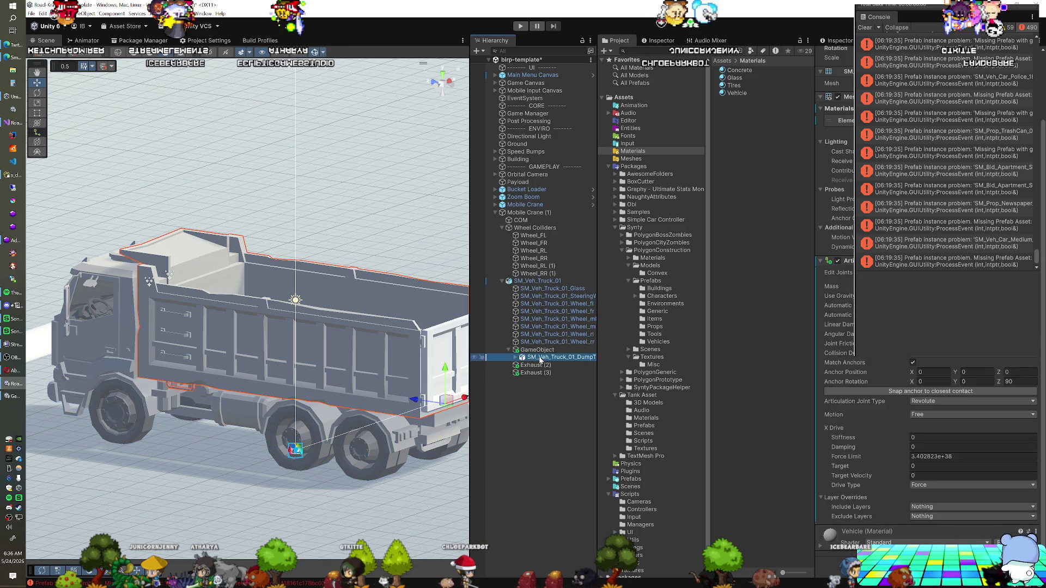
{"action": "left_click", "coordinate": [561, 365]}
{"action": "left_click", "coordinate": [545, 282]}
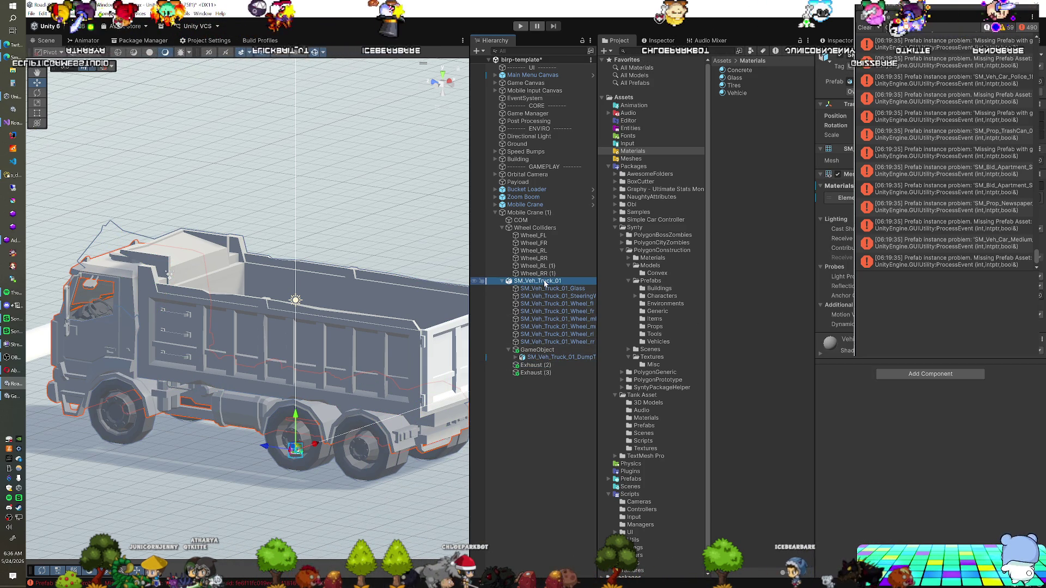
{"action": "left_click", "coordinate": [545, 213]}
{"action": "scroll", "coordinate": [839, 327], "scroll_direction": "down", "scroll_amount": 10}
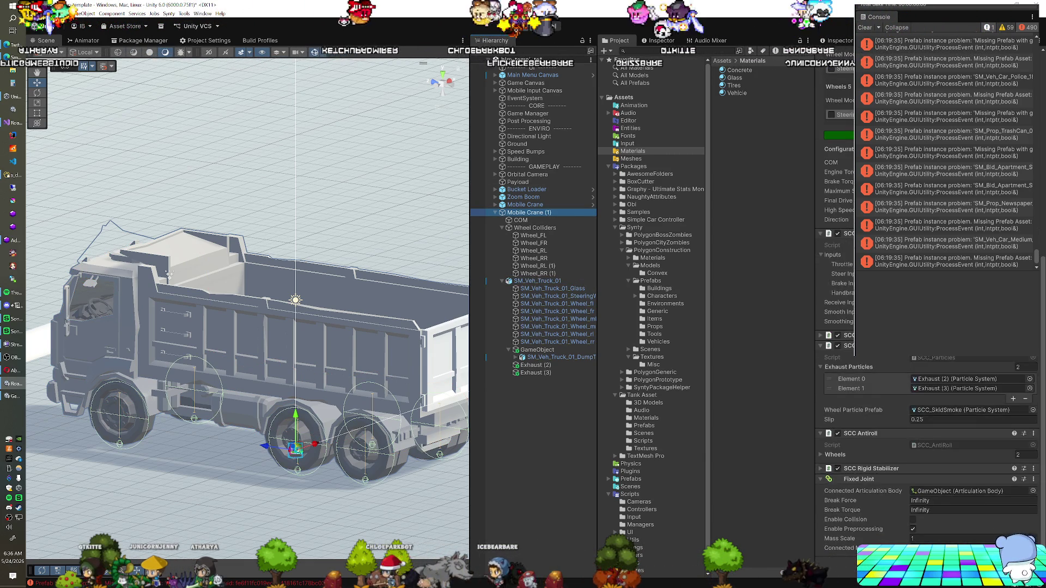
{"action": "scroll", "coordinate": [926, 327], "scroll_direction": "up", "scroll_amount": 9}
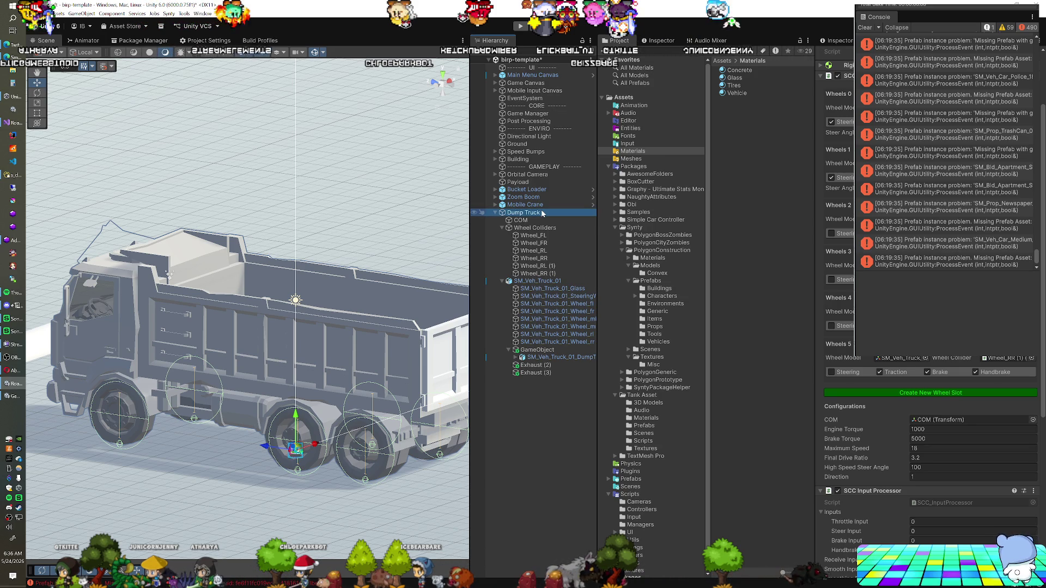
Step: Check the Game Manager, then save the scene with the Dump Truck selected
{"action": "left_click", "coordinate": [537, 114]}
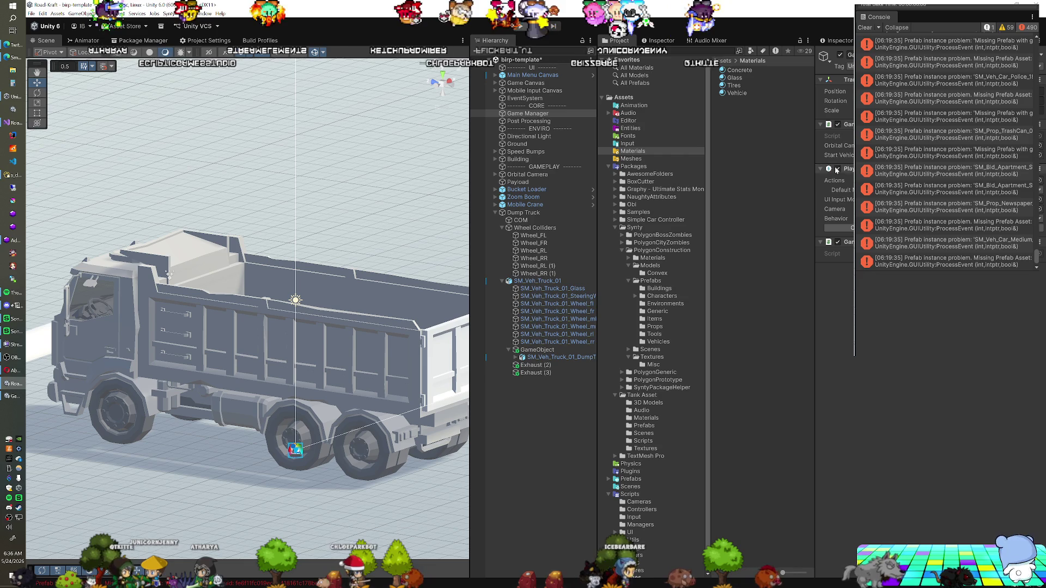
{"action": "left_click", "coordinate": [523, 212]}
{"action": "scroll", "coordinate": [927, 436], "scroll_direction": "down", "scroll_amount": 10}
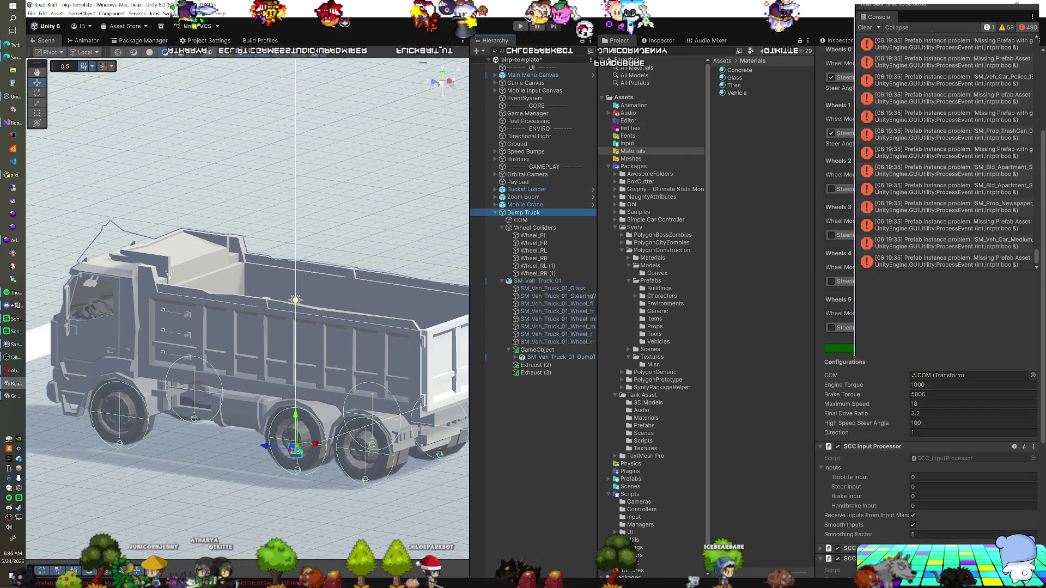
{"action": "key", "text": "ctrl+s"}
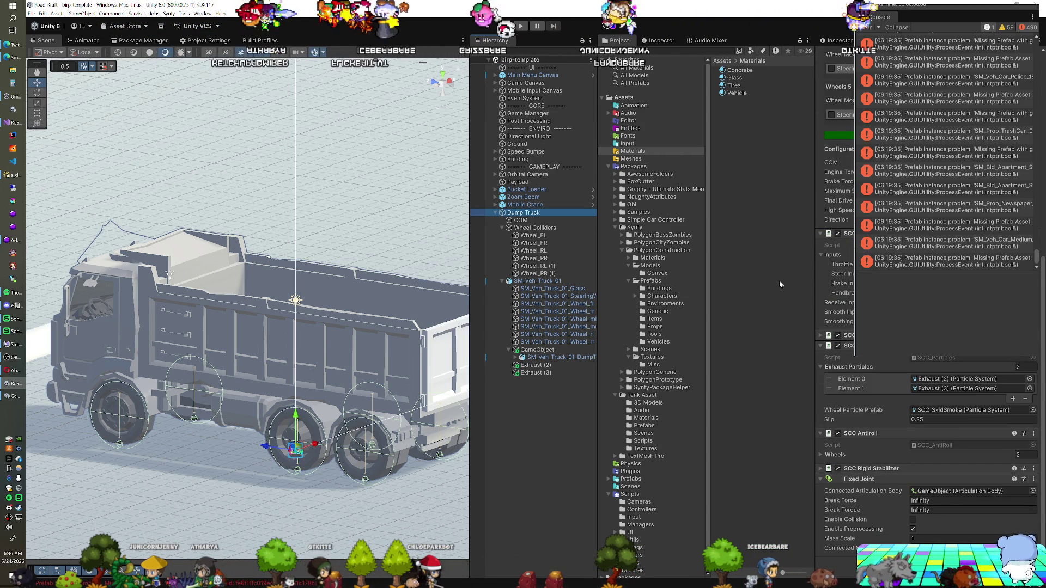
Step: Test-drive the Dump Truck in play mode, stop, and select the truck body mesh
{"action": "left_click", "coordinate": [519, 29]}
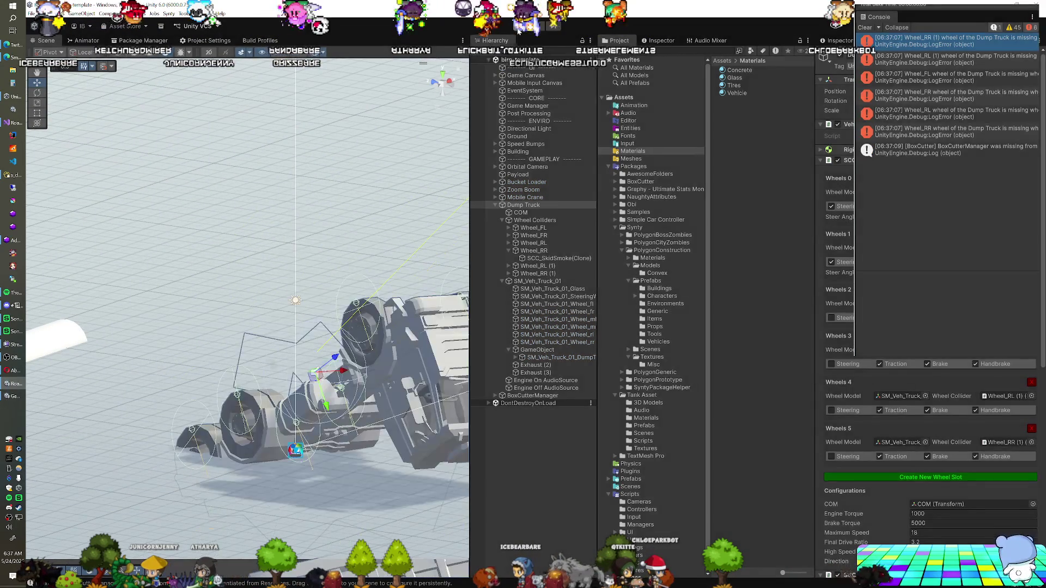
{"action": "left_click", "coordinate": [520, 26]}
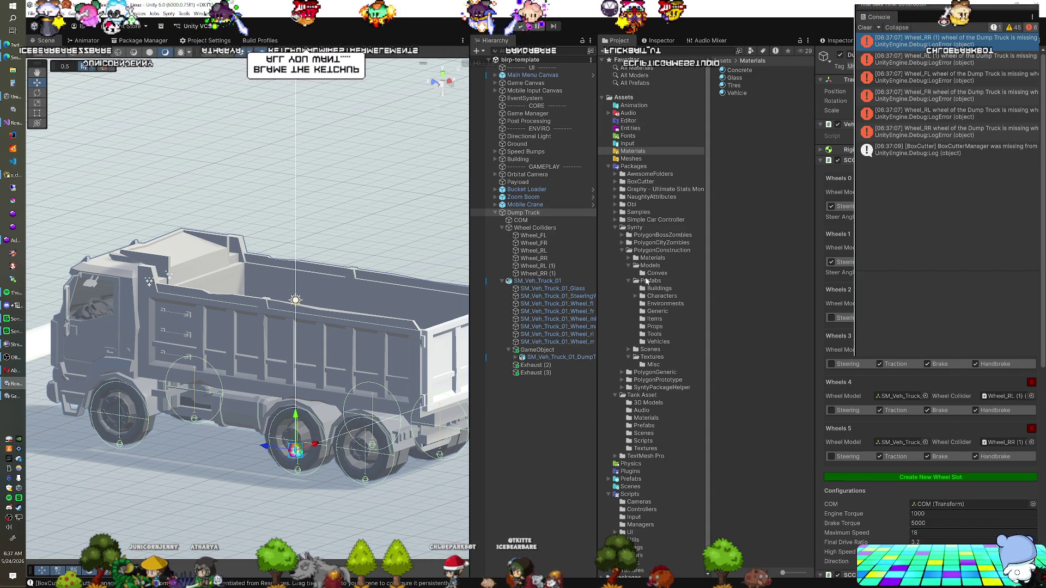
{"action": "left_click", "coordinate": [540, 281]}
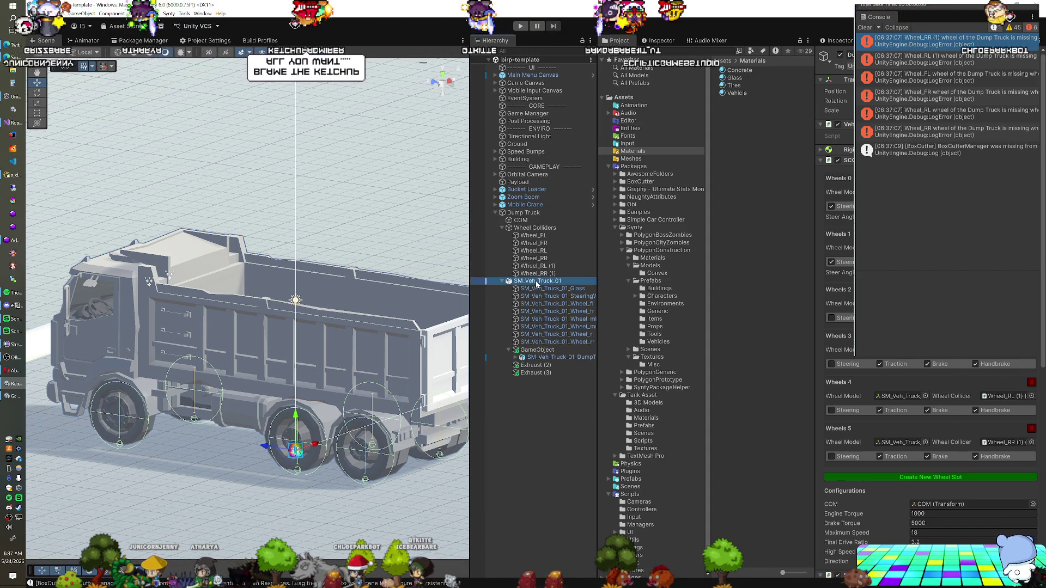
Step: Add a Box Collider to the truck body
{"action": "left_click", "coordinate": [914, 373]}
{"action": "type", "text": "ar"}
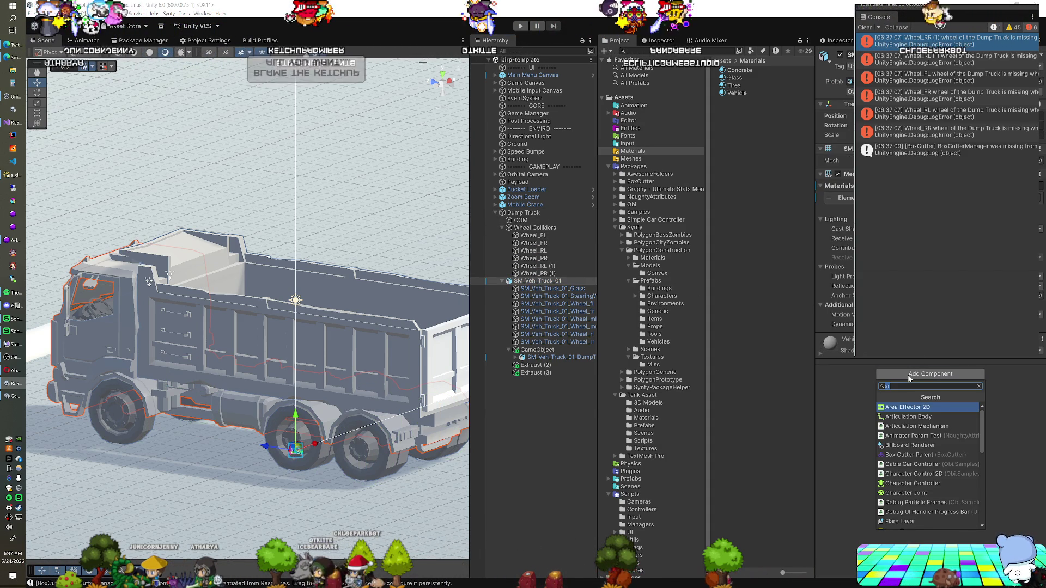
{"action": "type", "text": "box"}
{"action": "key", "text": "Return"}
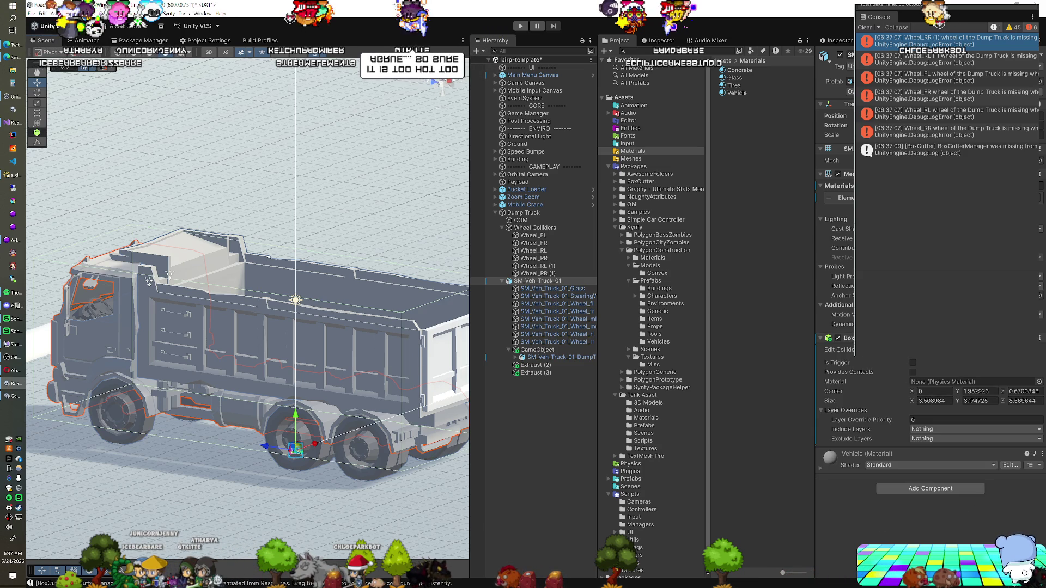
Step: Fit the collider to the chassis: width 1.7, centre Y 1.06, size Y 0.87
{"action": "left_click", "coordinate": [443, 76]}
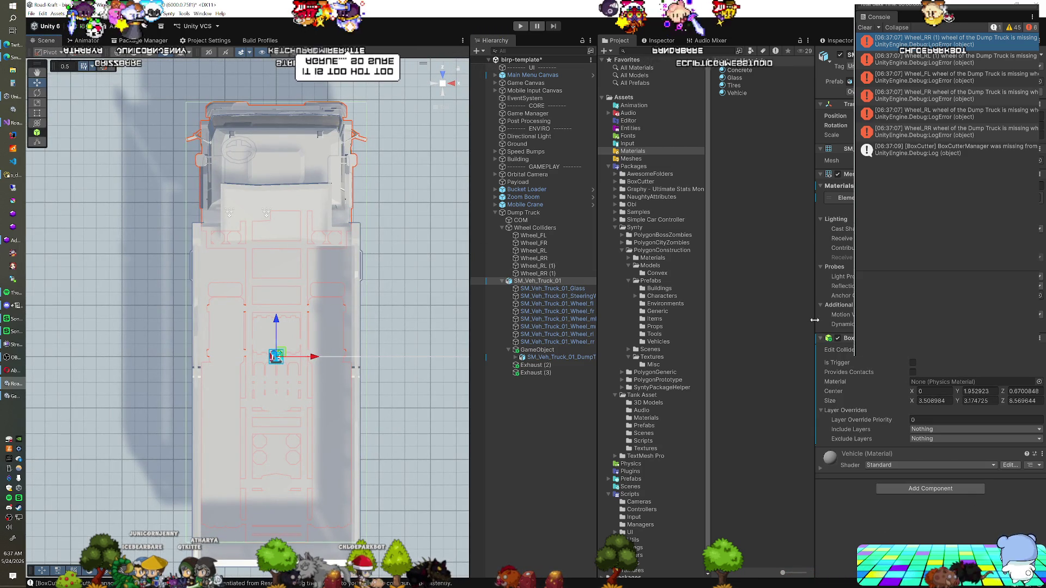
{"action": "left_click", "coordinate": [921, 401]}
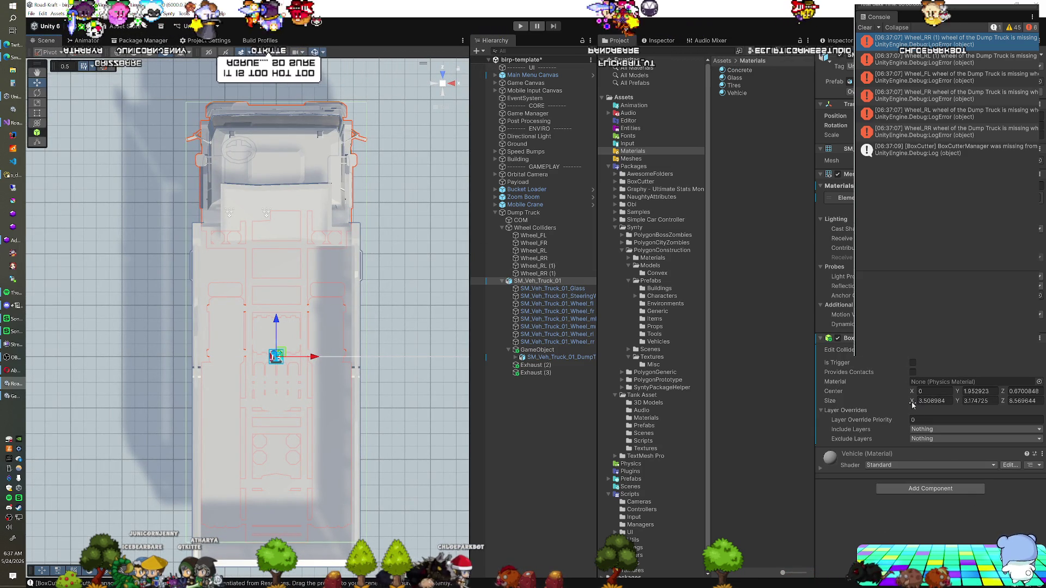
{"action": "type", "text": "1.78"}
{"action": "key", "text": "BackSpace"}
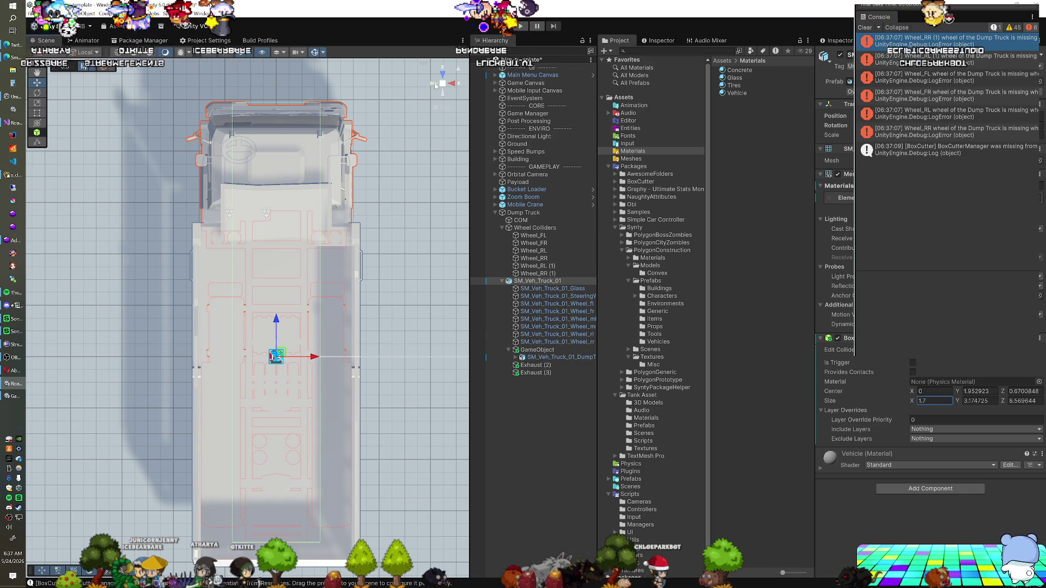
{"action": "left_click", "coordinate": [434, 83]}
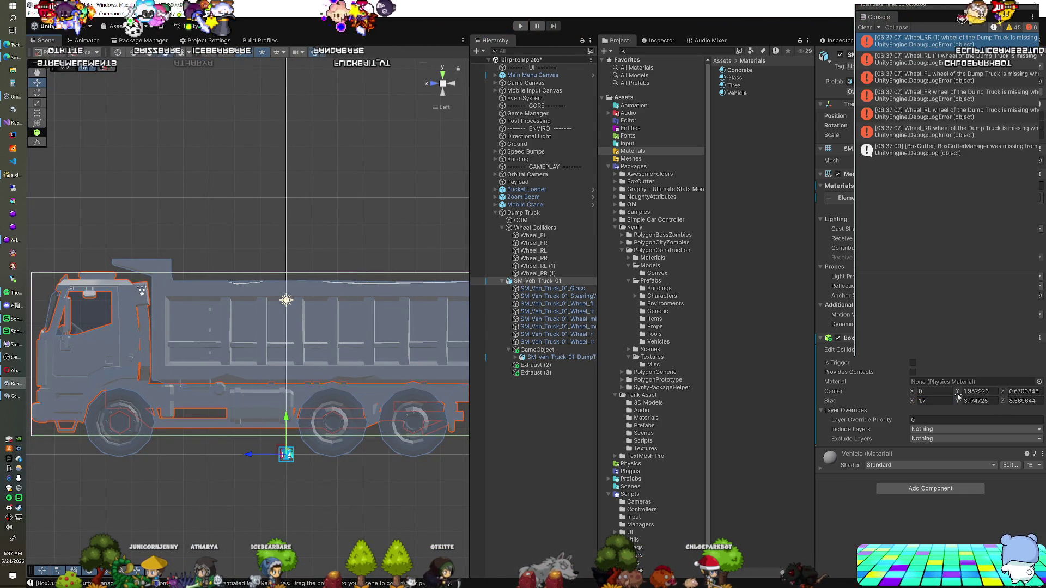
{"action": "left_click_drag", "start_coordinate": [960, 395], "coordinate": [962, 397]}
{"action": "scroll", "coordinate": [381, 293], "scroll_direction": "down", "scroll_amount": 2}
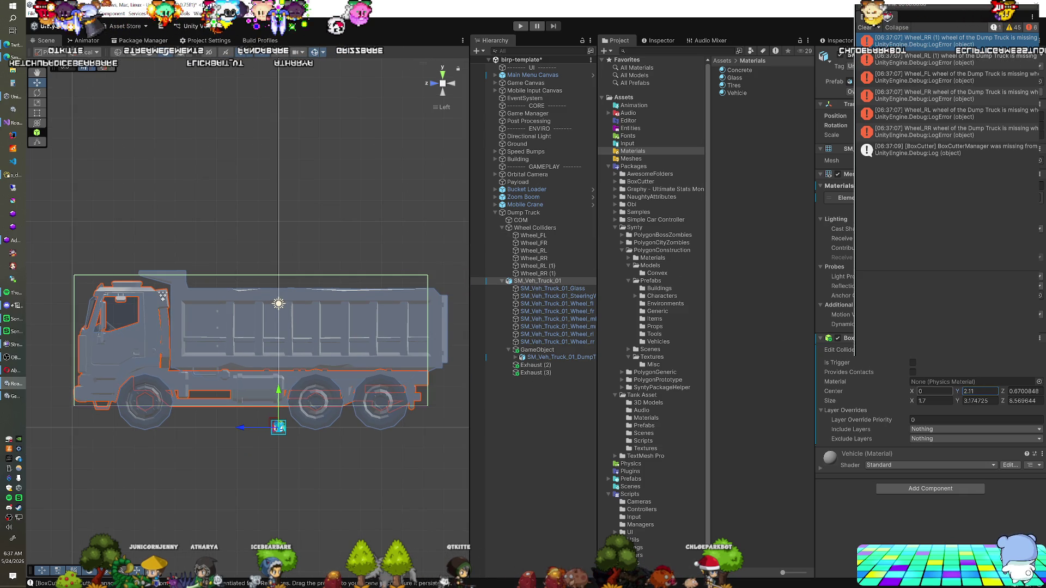
{"action": "mouse_move", "coordinate": [953, 402]}
{"action": "left_mouse_down"}
{"action": "mouse_move", "coordinate": [929, 404]}
{"action": "mouse_move", "coordinate": [948, 391]}
{"action": "left_mouse_up"}
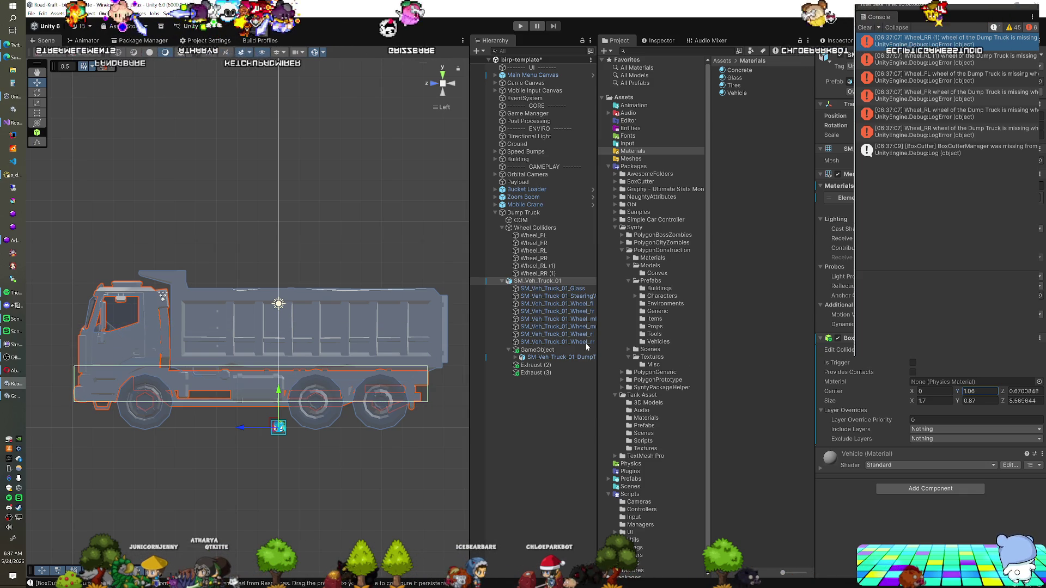
{"action": "mouse_move", "coordinate": [261, 327]}
{"action": "left_mouse_down"}
{"action": "mouse_move", "coordinate": [283, 349]}
{"action": "mouse_move", "coordinate": [273, 347]}
{"action": "left_mouse_up"}
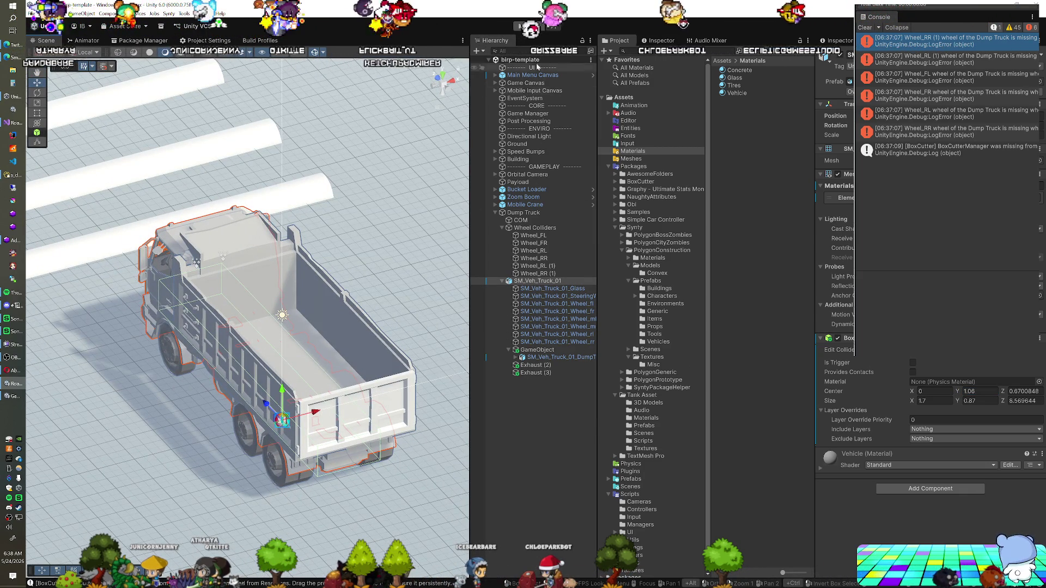
Step: Start play mode and hide the in-game Console overlay with the grave key
{"action": "left_click", "coordinate": [520, 26]}
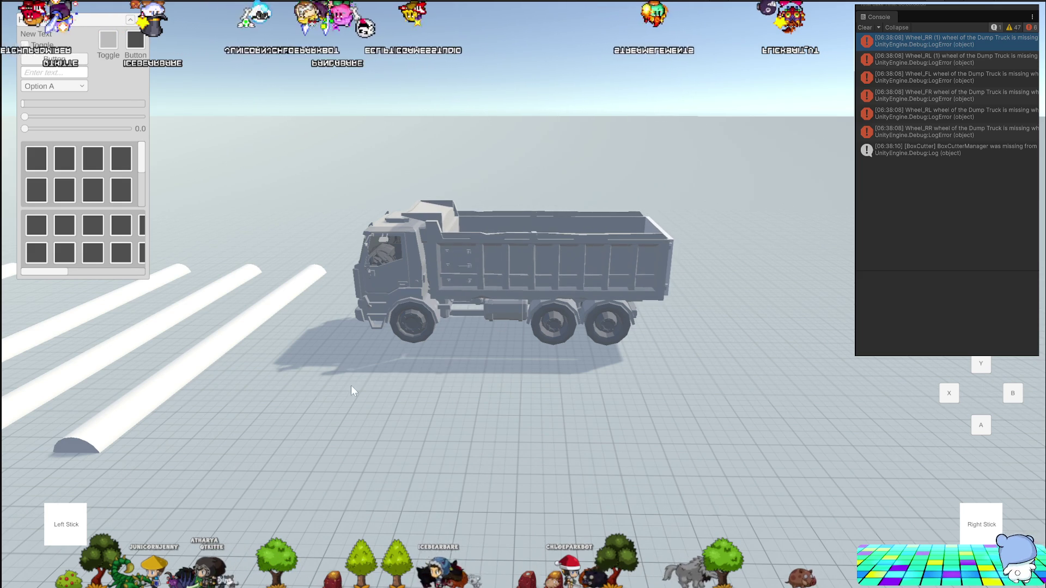
{"action": "key", "text": "grave"}
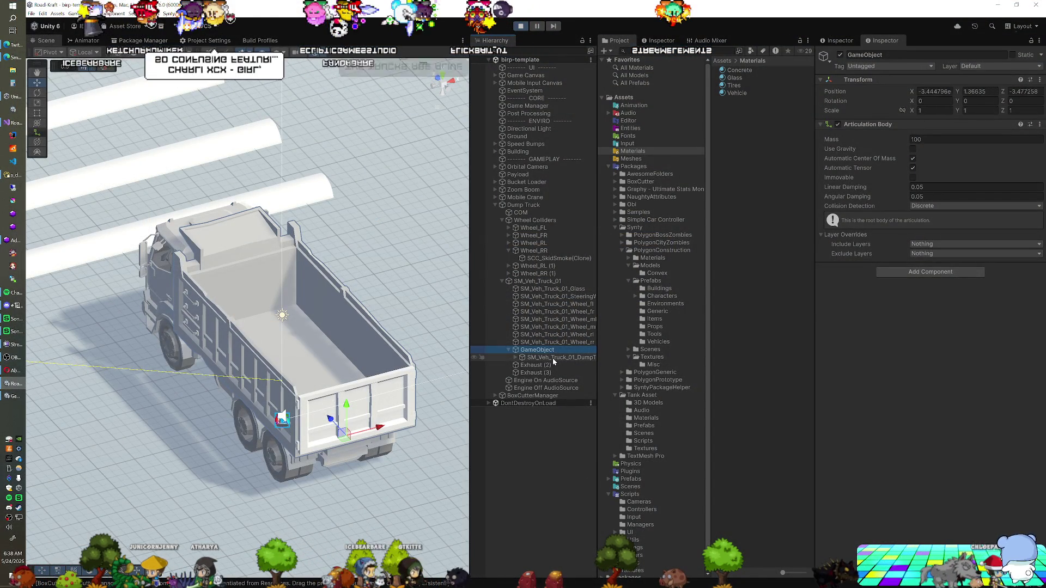
Step: Inspect the dump tray mesh, Dump Truck components and the tray parent's articulation body
{"action": "left_click", "coordinate": [553, 359]}
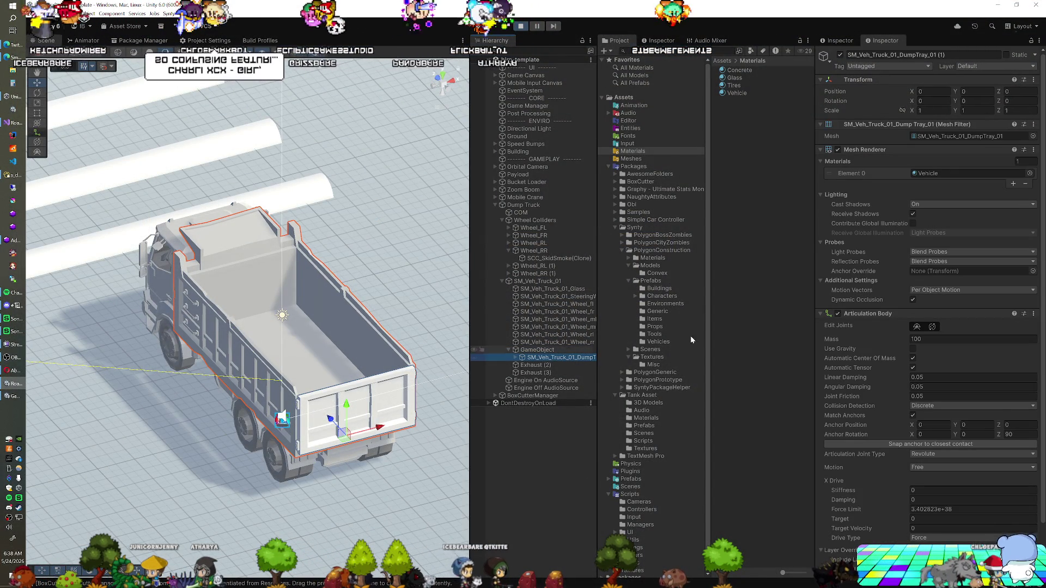
{"action": "scroll", "coordinate": [917, 312], "scroll_direction": "down", "scroll_amount": 3}
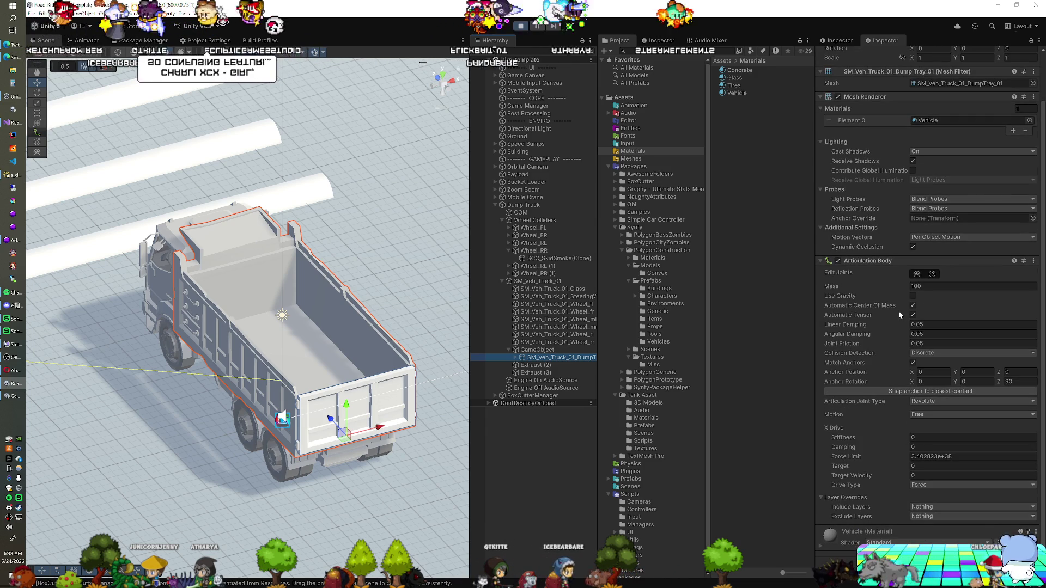
{"action": "left_click", "coordinate": [555, 207]}
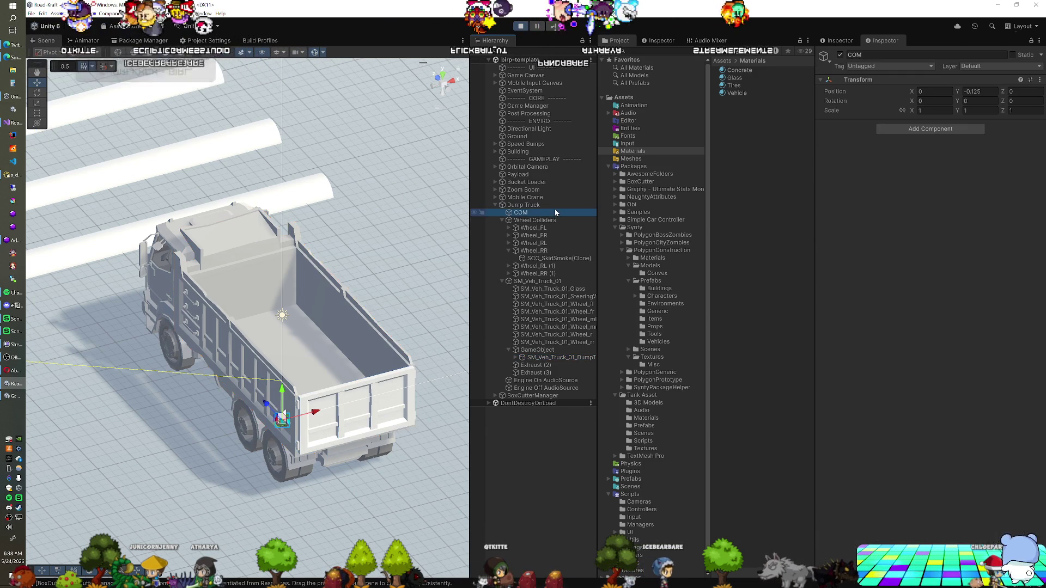
{"action": "scroll", "coordinate": [884, 322], "scroll_direction": "down", "scroll_amount": 15}
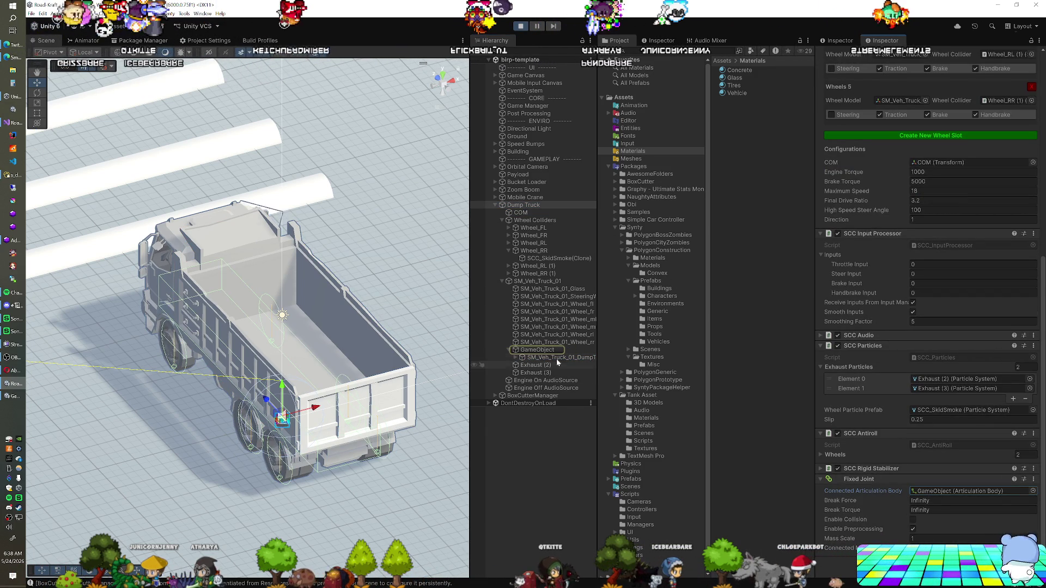
{"action": "left_click", "coordinate": [544, 352]}
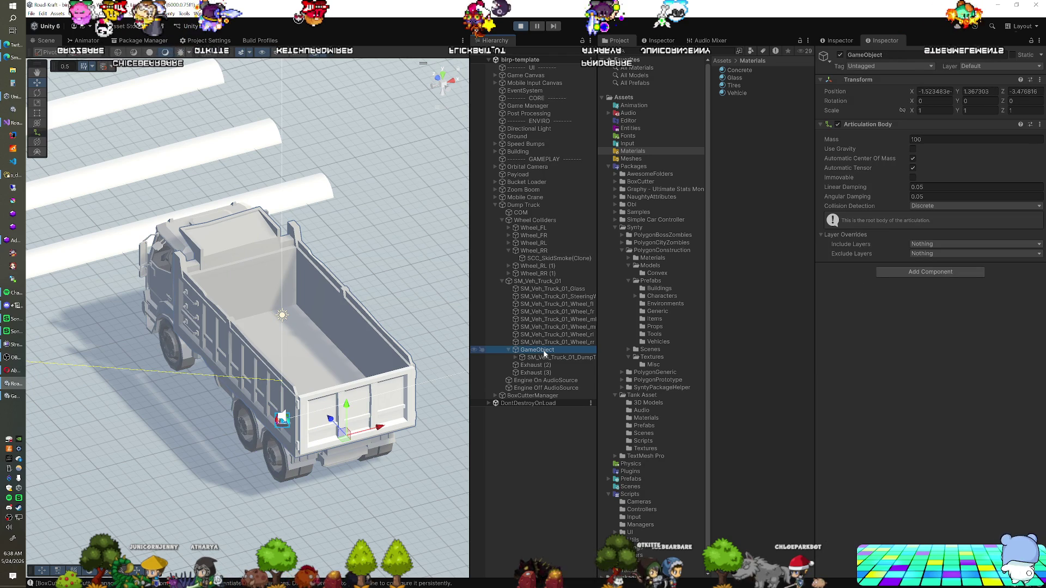
Step: Open the Build Profiles page and switch the game camera to a rear view
{"action": "left_click", "coordinate": [262, 41]}
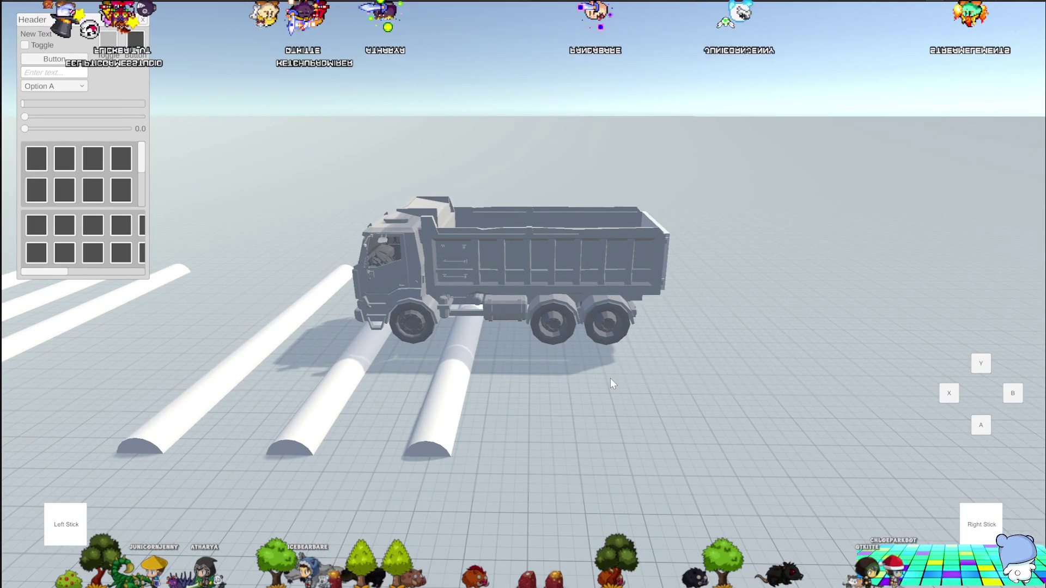
{"action": "left_click", "coordinate": [605, 426]}
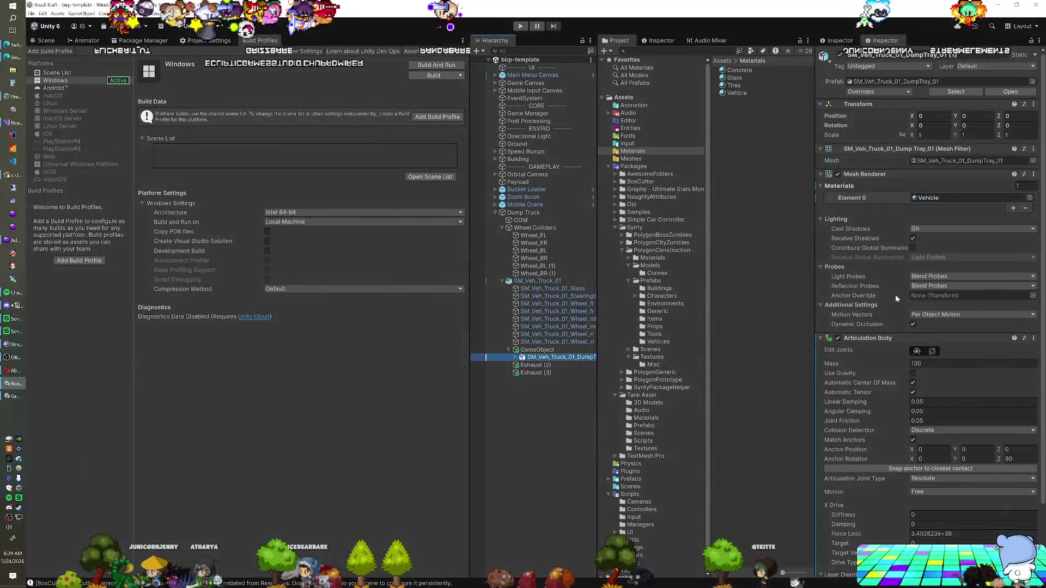
{"action": "scroll", "coordinate": [894, 294], "scroll_direction": "down", "scroll_amount": 3}
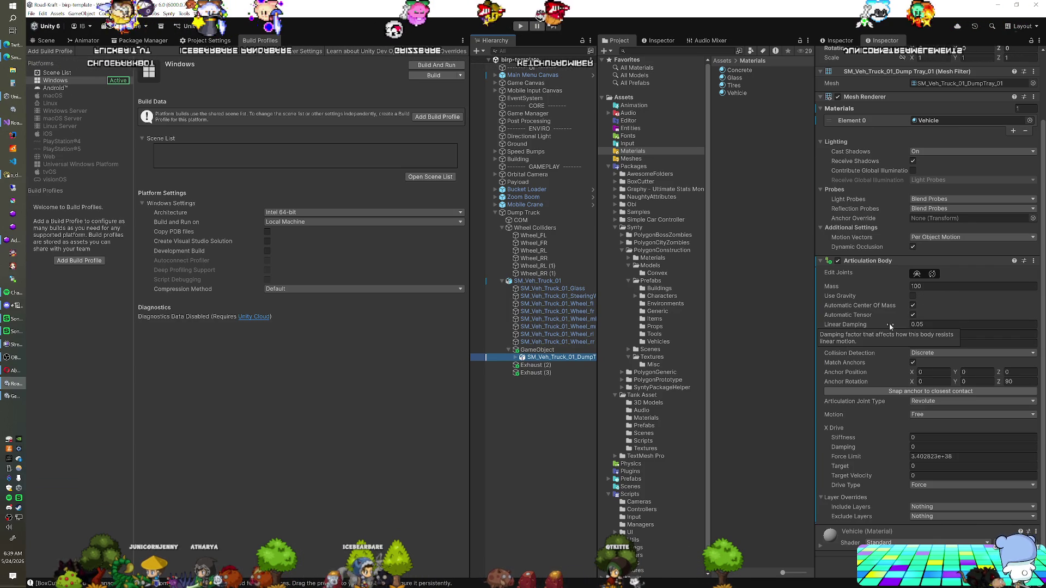
{"action": "scroll", "coordinate": [887, 325], "scroll_direction": "up", "scroll_amount": 3}
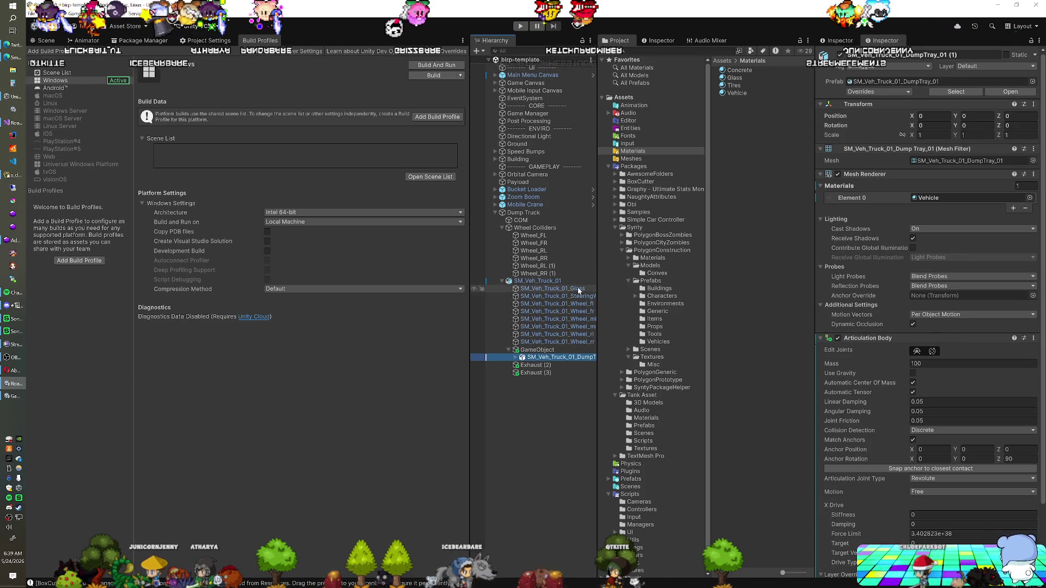
Step: Review the Dump Truck's wheel and joint settings and the tray's articulation bodies again
{"action": "left_click", "coordinate": [523, 213]}
{"action": "scroll", "coordinate": [872, 327], "scroll_direction": "down", "scroll_amount": 3}
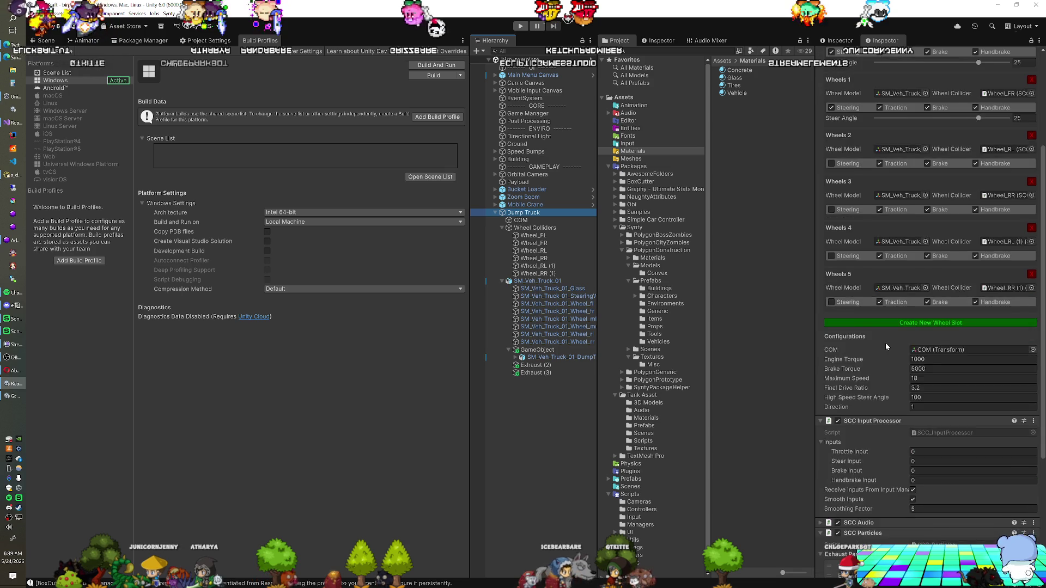
{"action": "scroll", "coordinate": [886, 346], "scroll_direction": "down", "scroll_amount": 5}
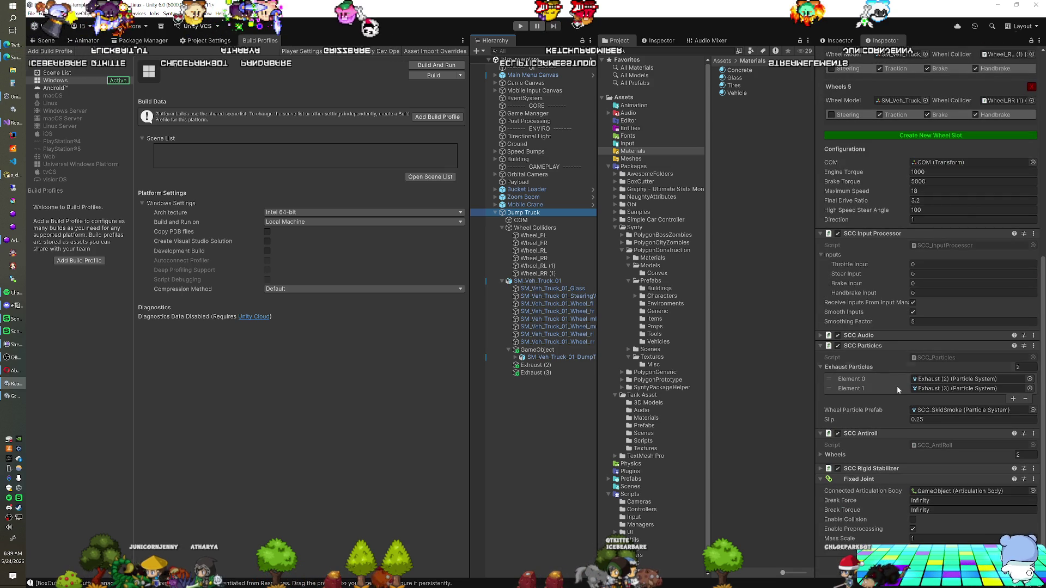
{"action": "left_click", "coordinate": [541, 351]}
{"action": "left_click", "coordinate": [563, 358]}
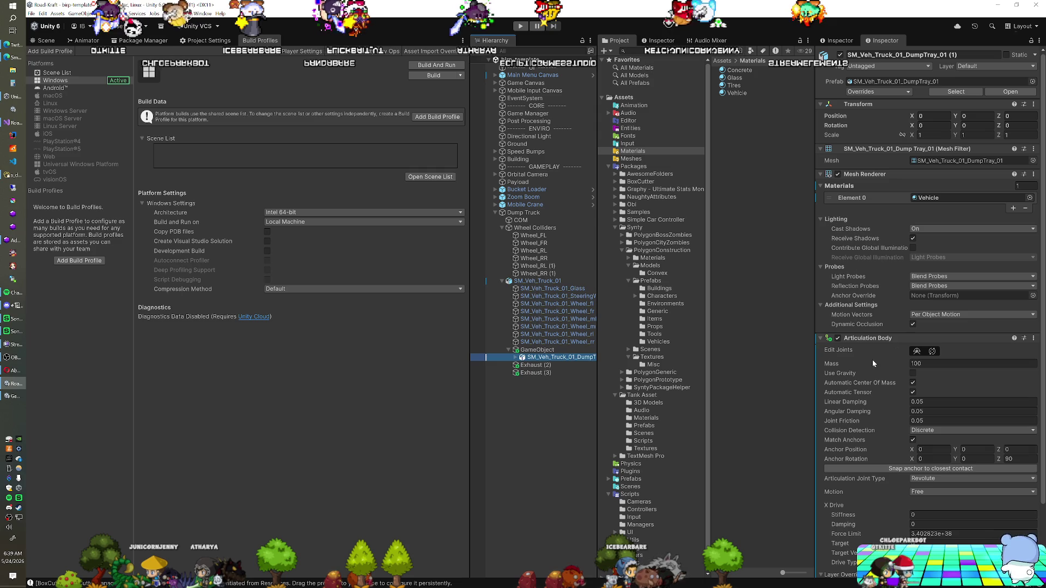
{"action": "left_click", "coordinate": [563, 351]}
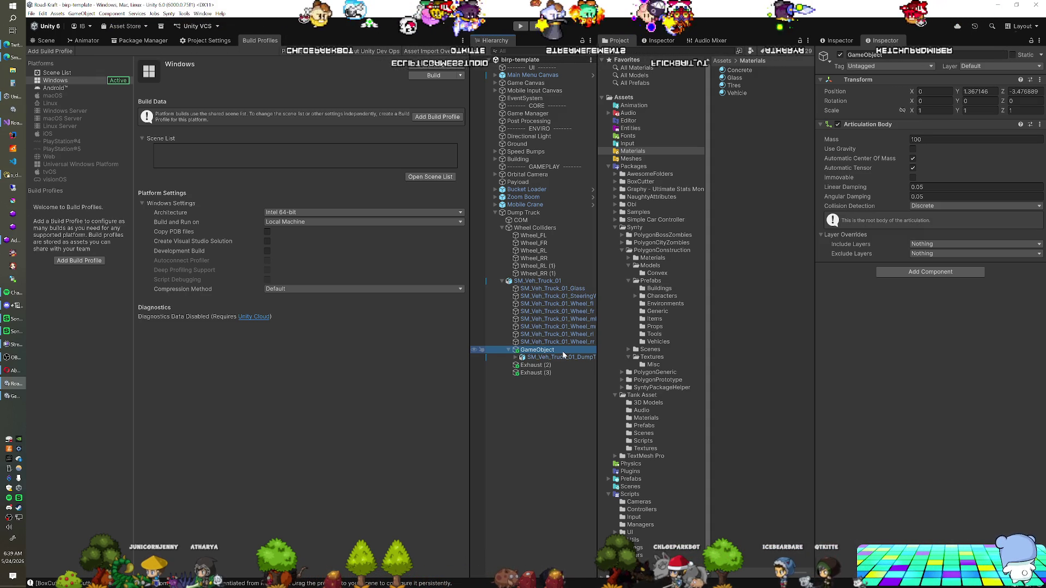
{"action": "left_click", "coordinate": [326, 217]}
Step: Back in the Scene view, deactivate the dump tray's parent GameObject to leave a bare chassis
{"action": "left_click", "coordinate": [43, 40]}
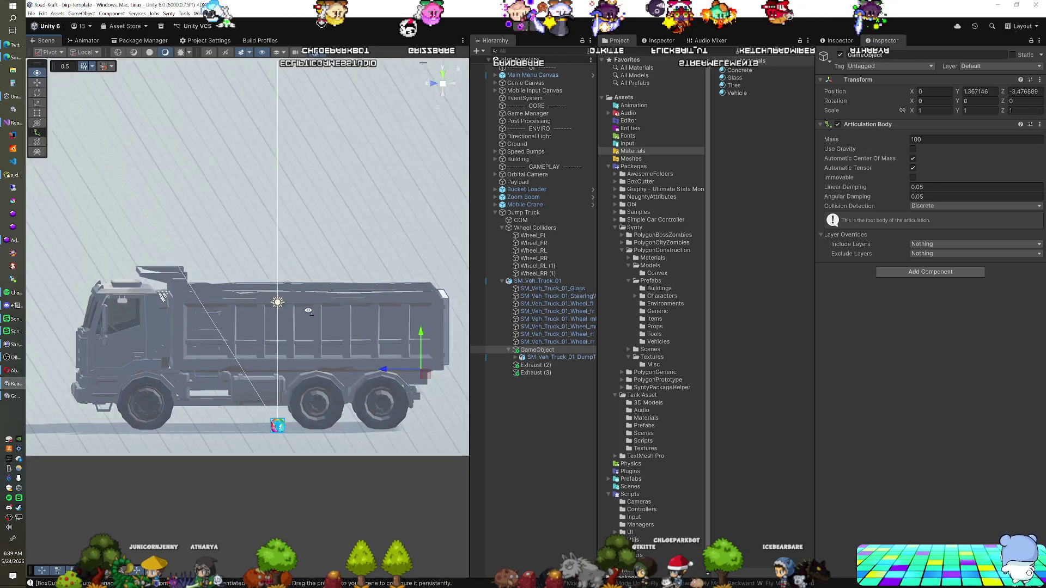
{"action": "left_click_drag", "start_coordinate": [308, 311], "coordinate": [301, 310]}
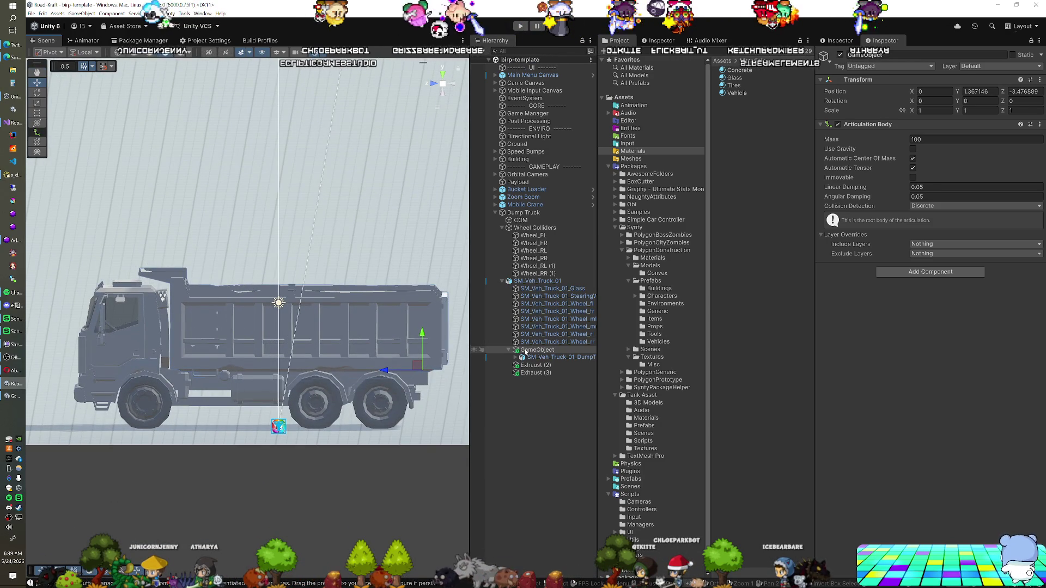
{"action": "left_click", "coordinate": [524, 213]}
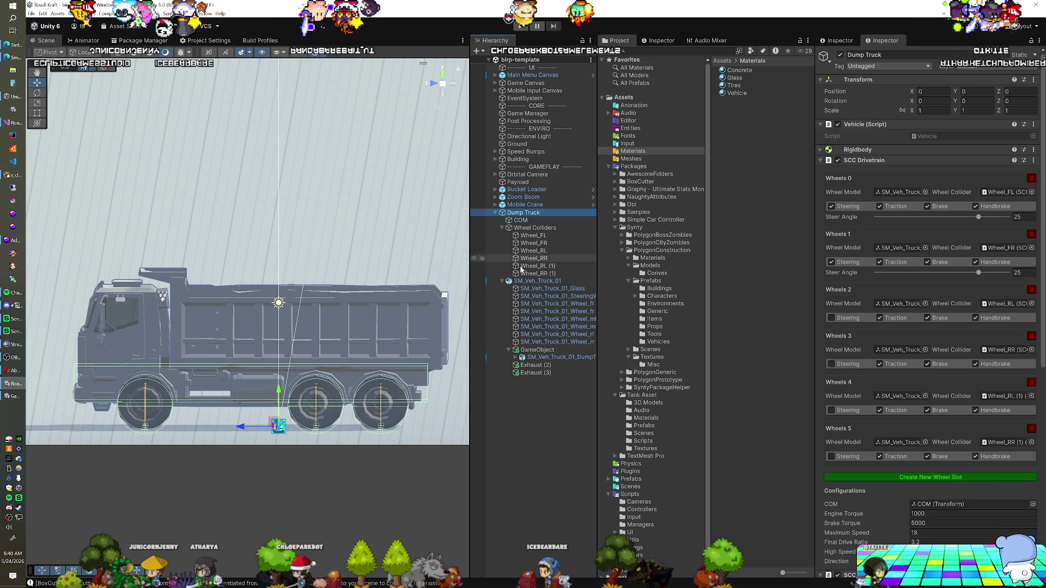
{"action": "left_click", "coordinate": [533, 357]}
{"action": "left_click", "coordinate": [534, 349]}
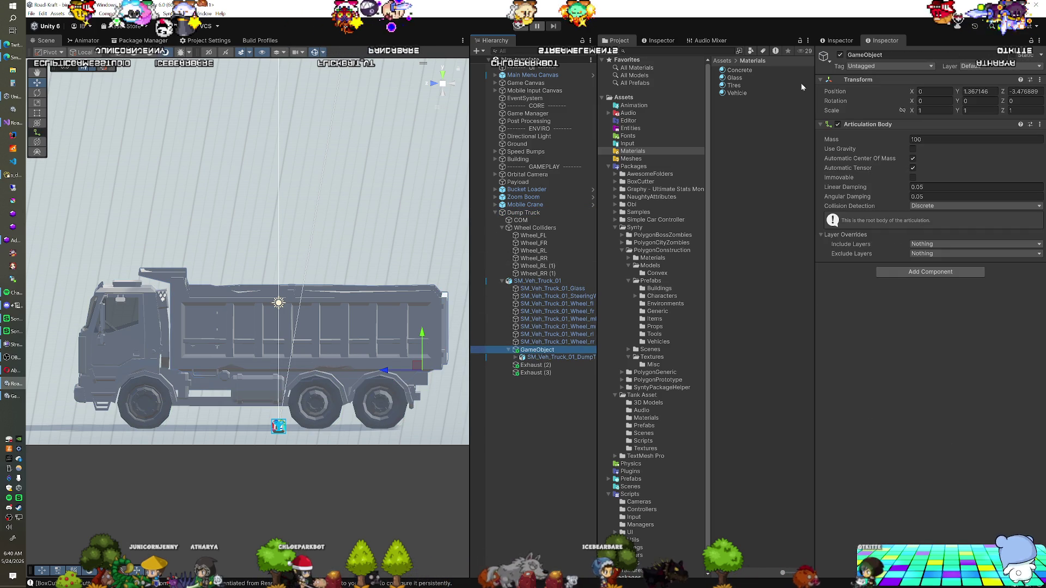
{"action": "left_click", "coordinate": [840, 55]}
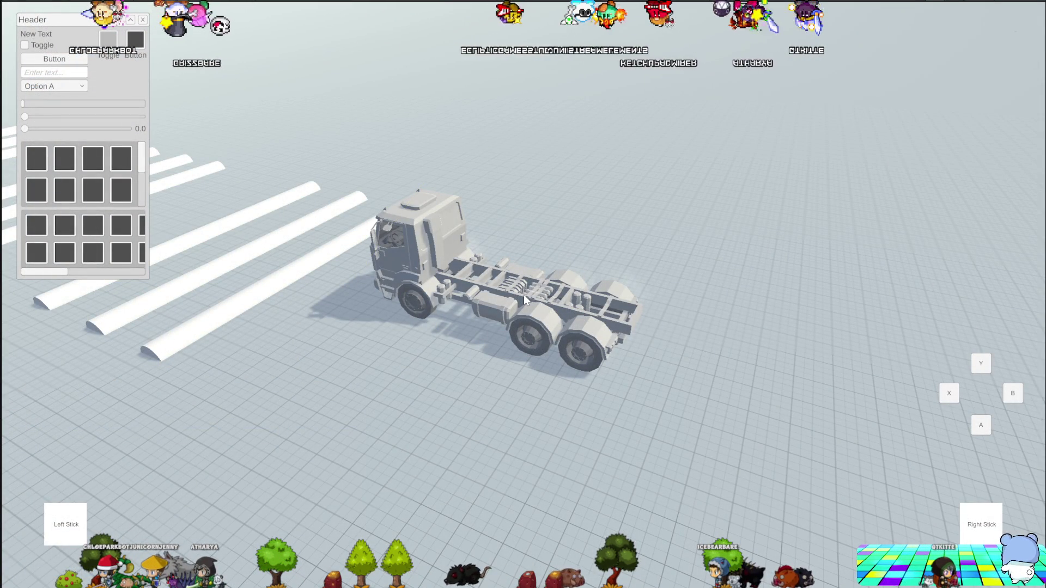
Step: Link the front and middle wheel meshes to Wheel_FL, Wheel_FR, Wheel_RL and Wheel_RR
{"action": "left_click", "coordinate": [741, 261]}
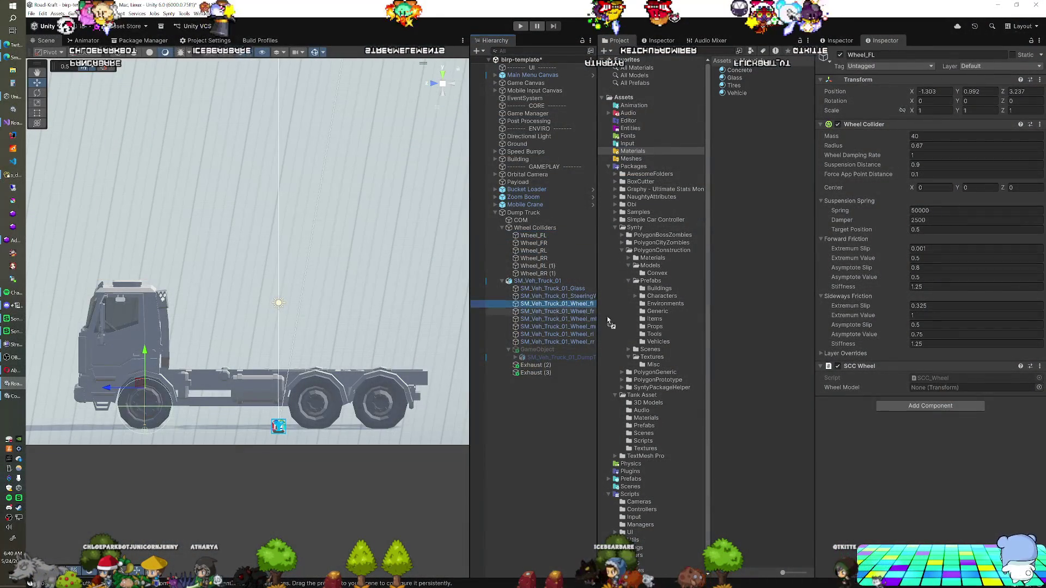
{"action": "left_click_drag", "start_coordinate": [608, 321], "coordinate": [949, 387]}
{"action": "left_click", "coordinate": [534, 243]}
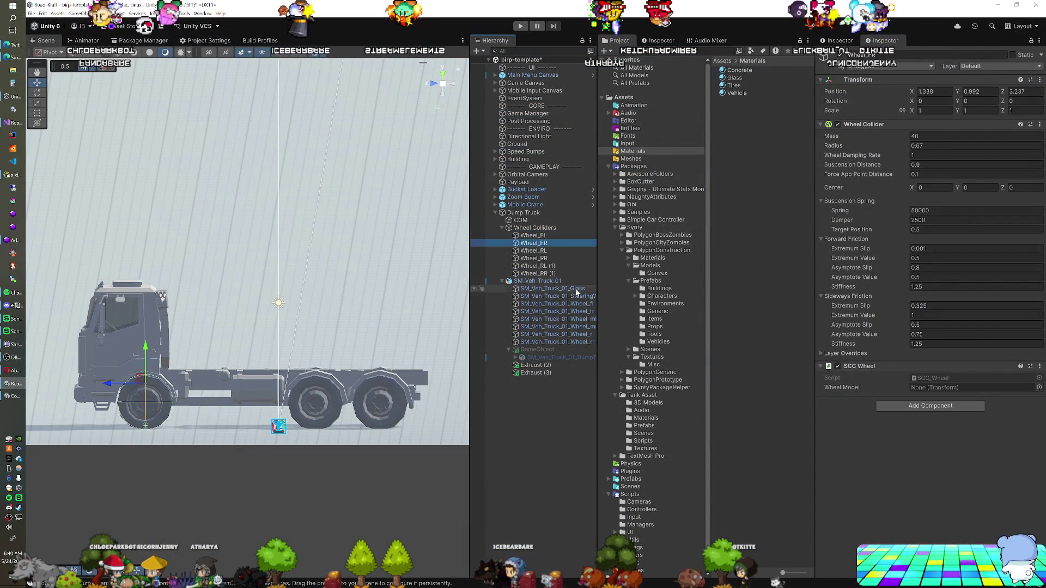
{"action": "left_click_drag", "start_coordinate": [556, 311], "coordinate": [926, 389]}
{"action": "left_click", "coordinate": [534, 251]}
{"action": "left_click_drag", "start_coordinate": [568, 322], "coordinate": [949, 387]}
{"action": "left_click", "coordinate": [534, 259]}
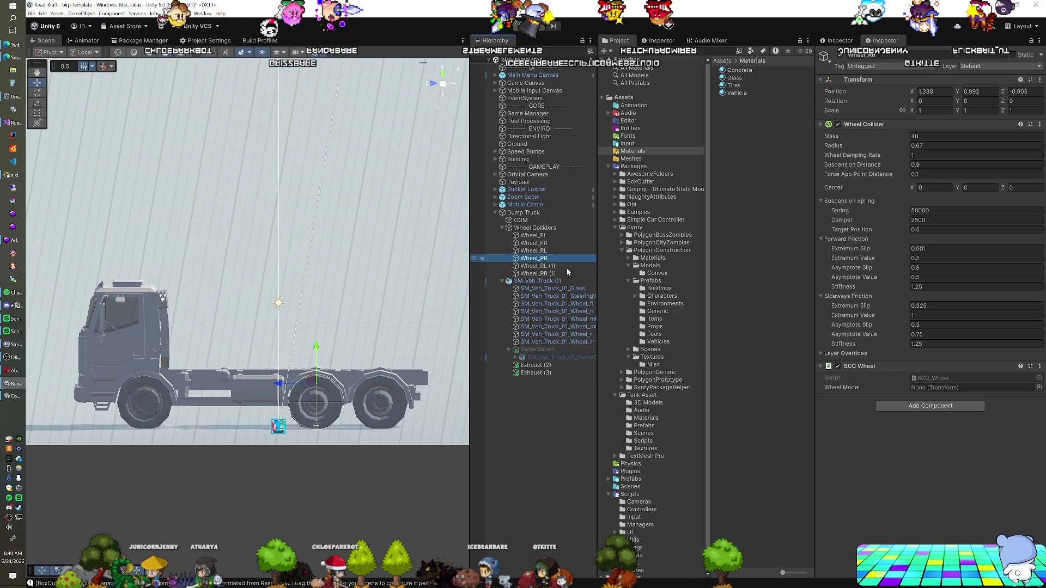
{"action": "left_click_drag", "start_coordinate": [556, 327], "coordinate": [937, 395]}
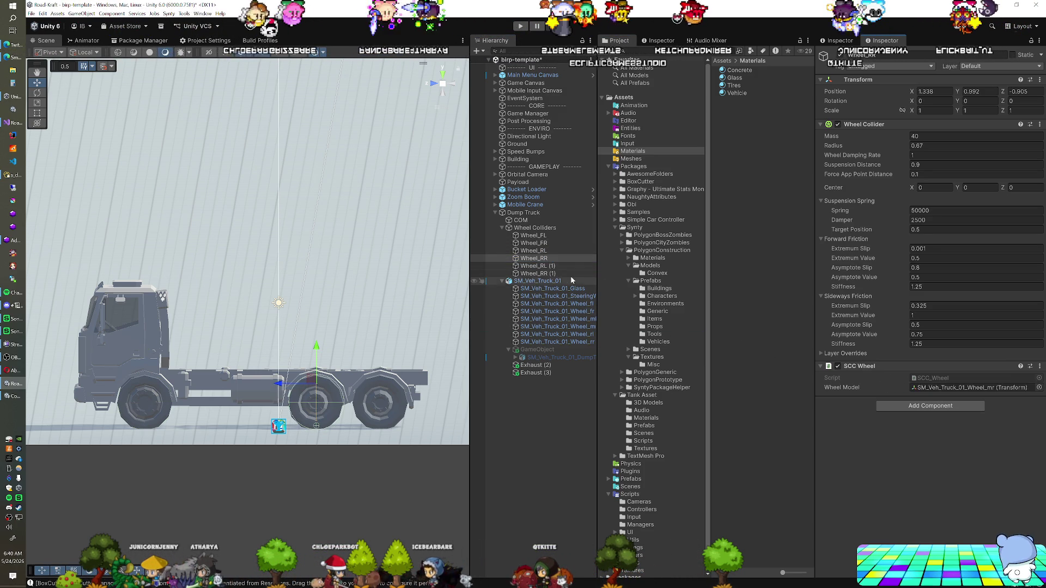
Step: Link the rear wheel meshes to Wheel_RL (1) and Wheel_RR (1), then start play mode
{"action": "left_click", "coordinate": [534, 266]}
{"action": "left_click_drag", "start_coordinate": [556, 334], "coordinate": [792, 380]}
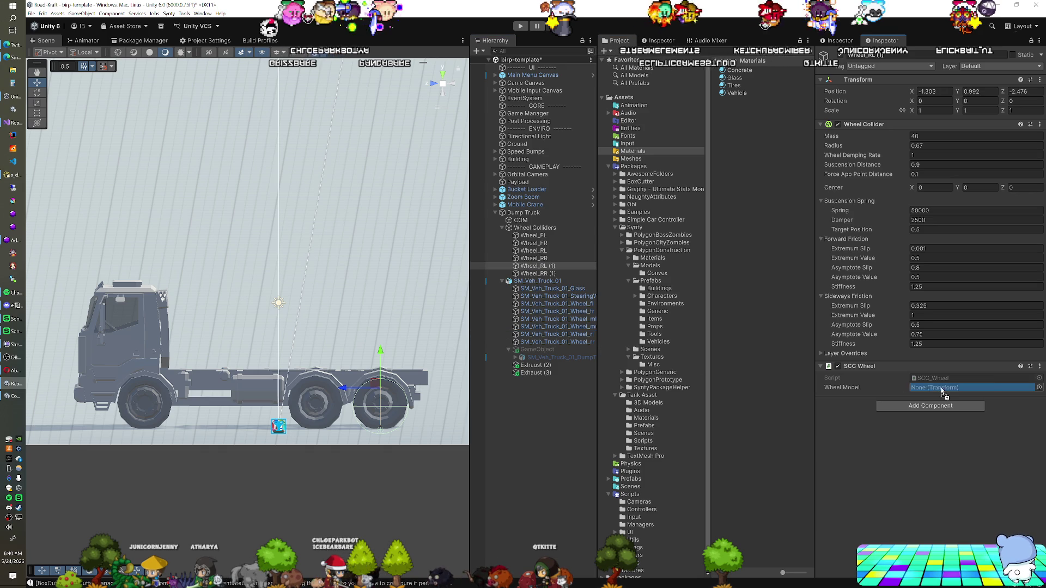
{"action": "left_click", "coordinate": [545, 273]}
{"action": "left_click_drag", "start_coordinate": [556, 342], "coordinate": [606, 355]}
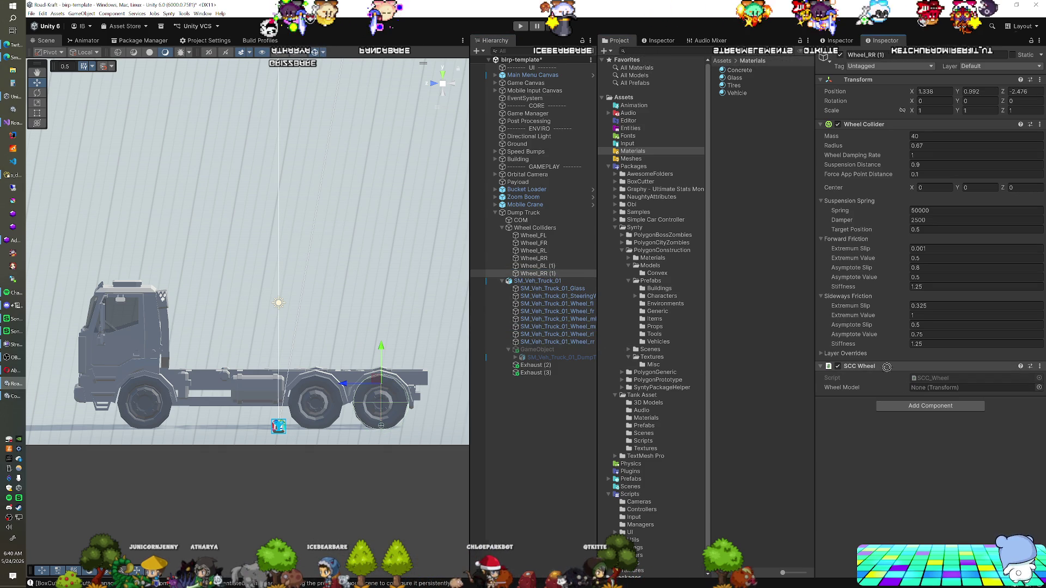
{"action": "left_click", "coordinate": [520, 26]}
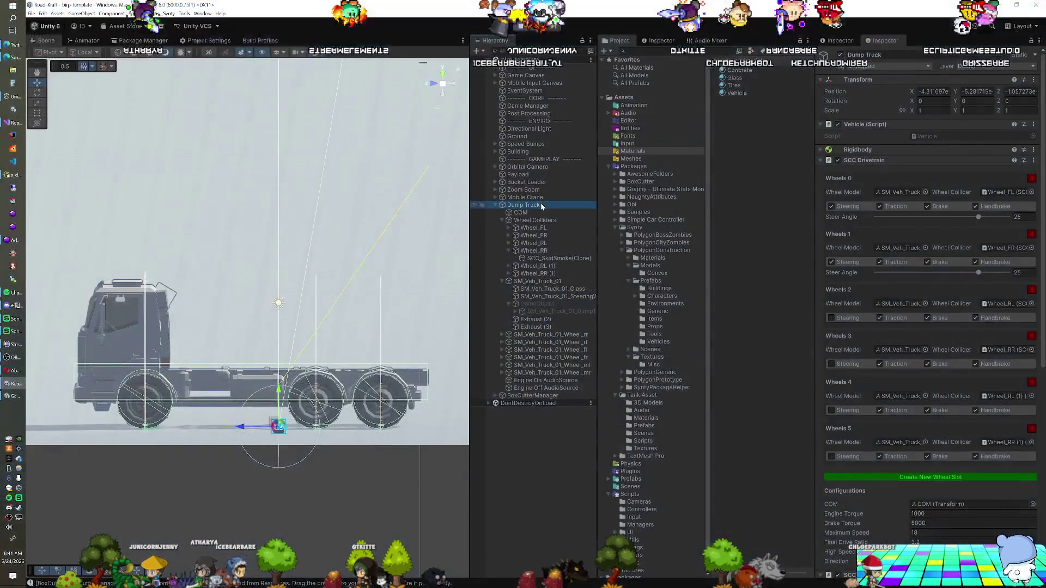
Step: Ping the drivetrain's COM, wheel models and colliders, then select the tray GameObject and stop playing
{"action": "left_click", "coordinate": [930, 505]}
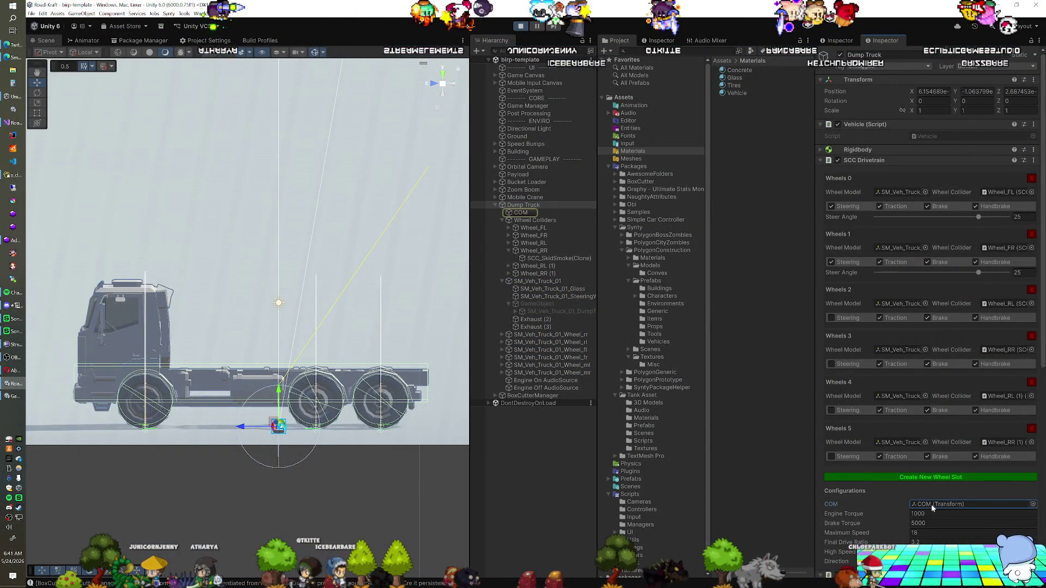
{"action": "left_click", "coordinate": [897, 193]}
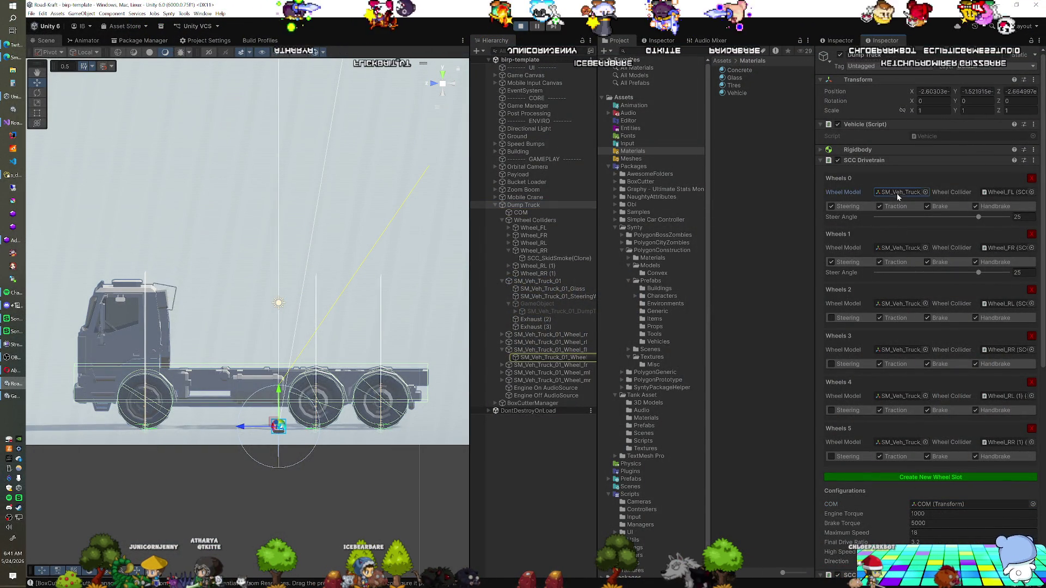
{"action": "left_click", "coordinate": [897, 249]}
{"action": "left_click", "coordinate": [888, 304]}
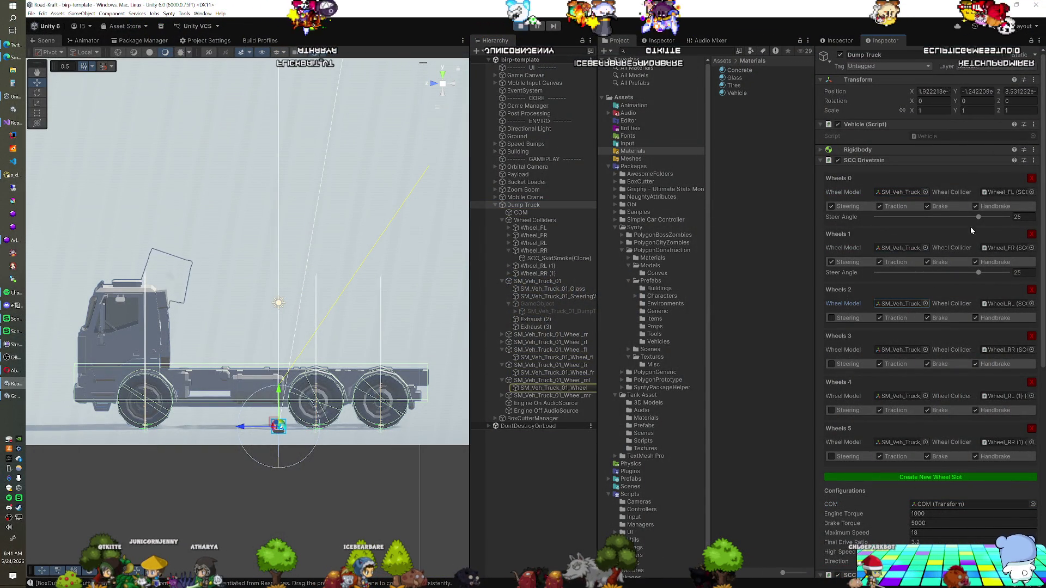
{"action": "left_click", "coordinate": [990, 248]}
{"action": "left_click", "coordinate": [997, 304]}
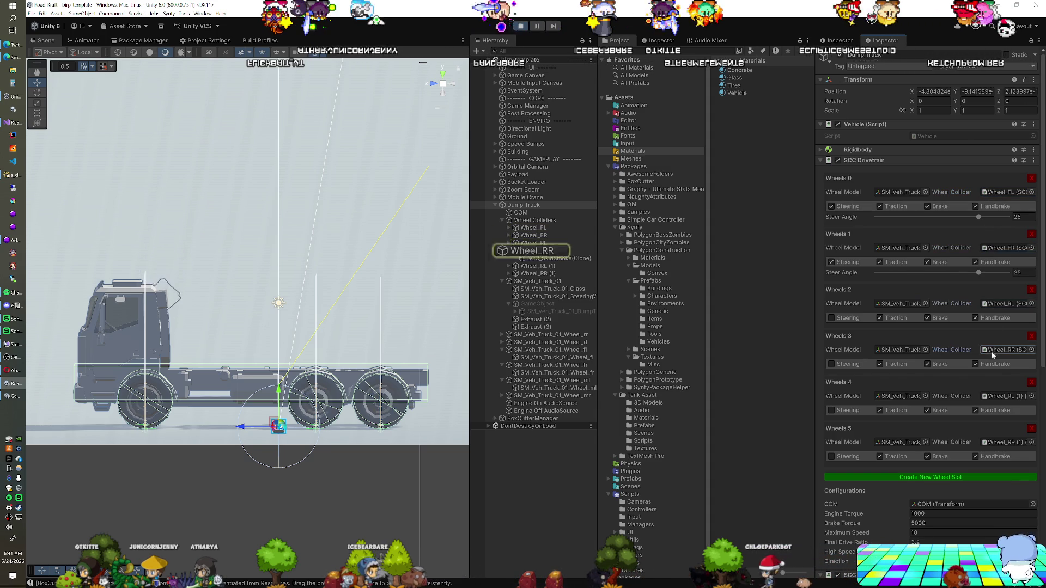
{"action": "left_click", "coordinate": [997, 402]}
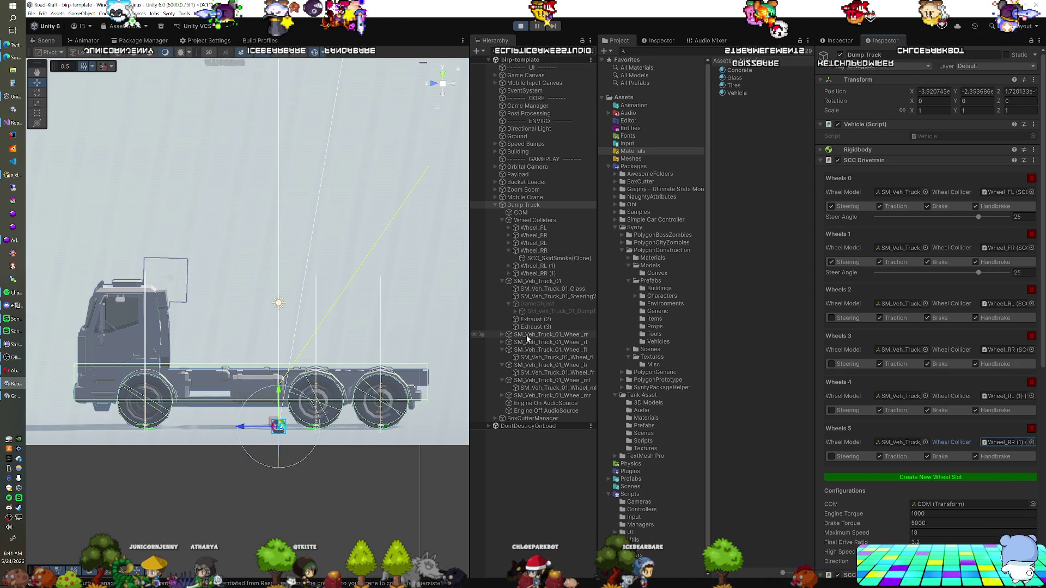
{"action": "left_click", "coordinate": [531, 304]}
{"action": "left_click", "coordinate": [519, 31]}
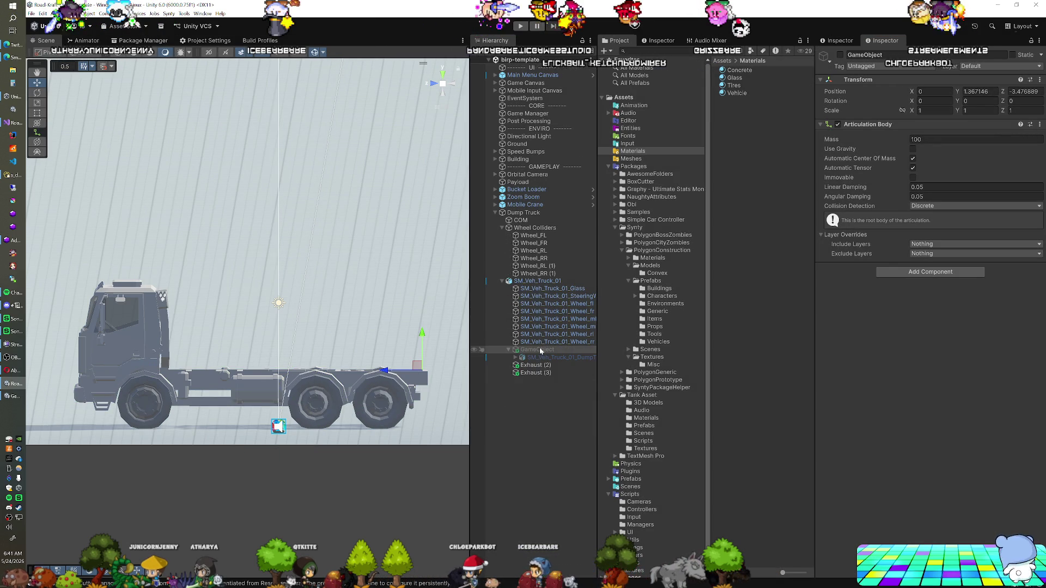
Step: Unparent the dump-tray GameObject to the scene root, remove Dump Truck's Fixed Joint, and enter Play mode
{"action": "left_click_drag", "start_coordinate": [523, 432], "coordinate": [523, 431]}
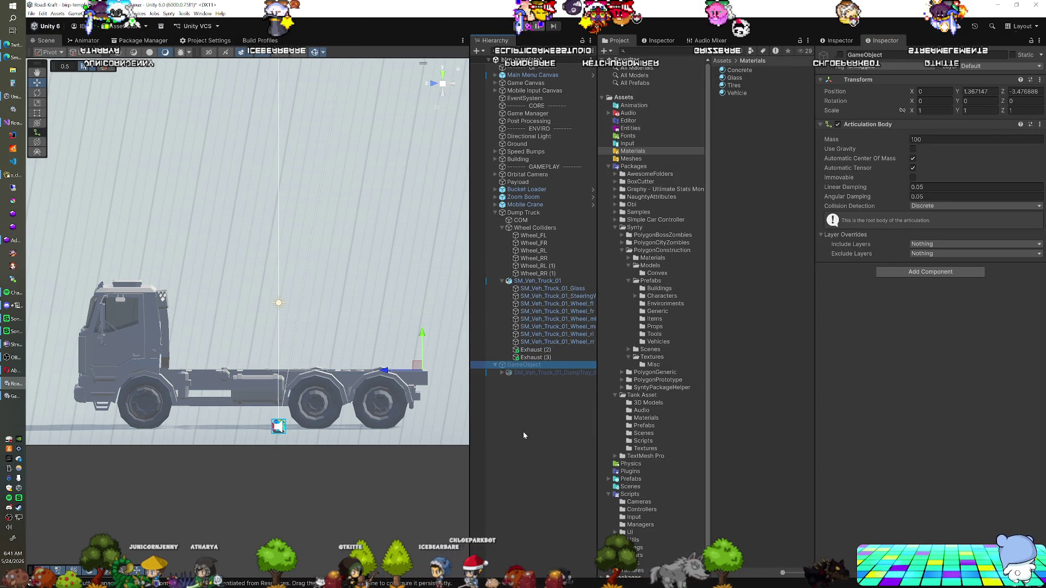
{"action": "left_click", "coordinate": [526, 213]}
{"action": "scroll", "coordinate": [869, 458], "scroll_direction": "down", "scroll_amount": 10}
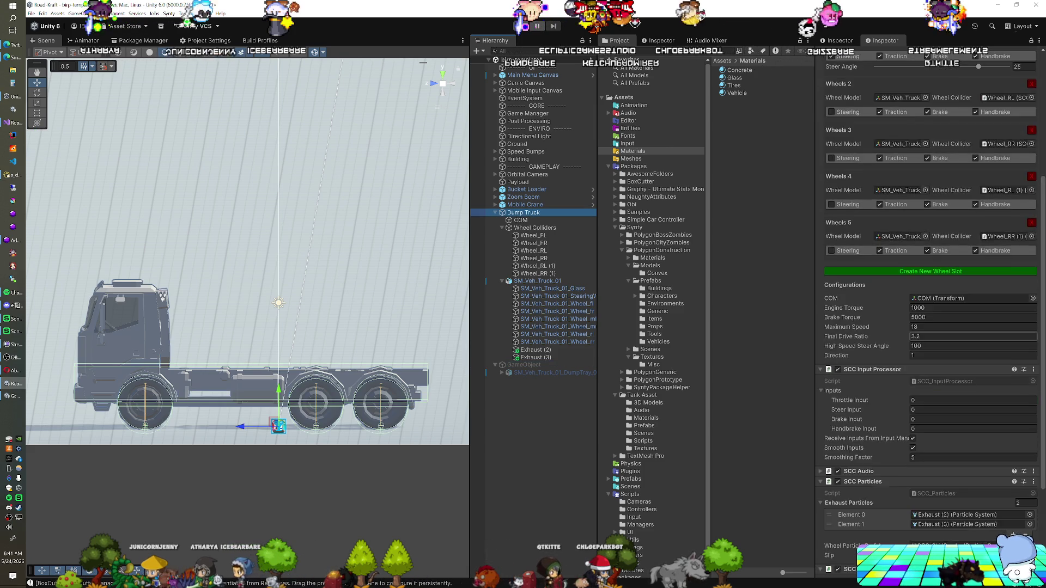
{"action": "right_click", "coordinate": [866, 479]}
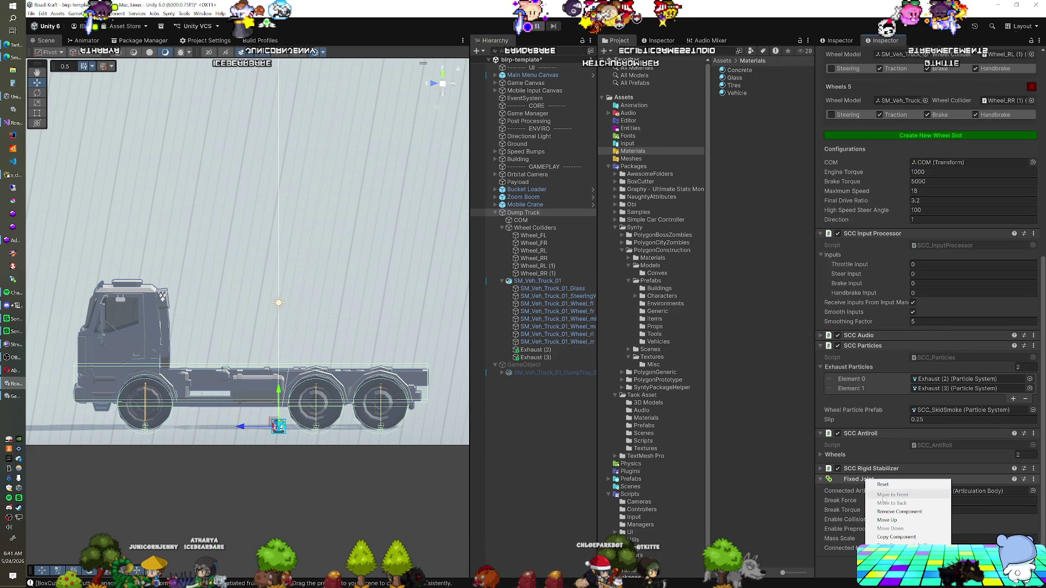
{"action": "left_click", "coordinate": [885, 512]}
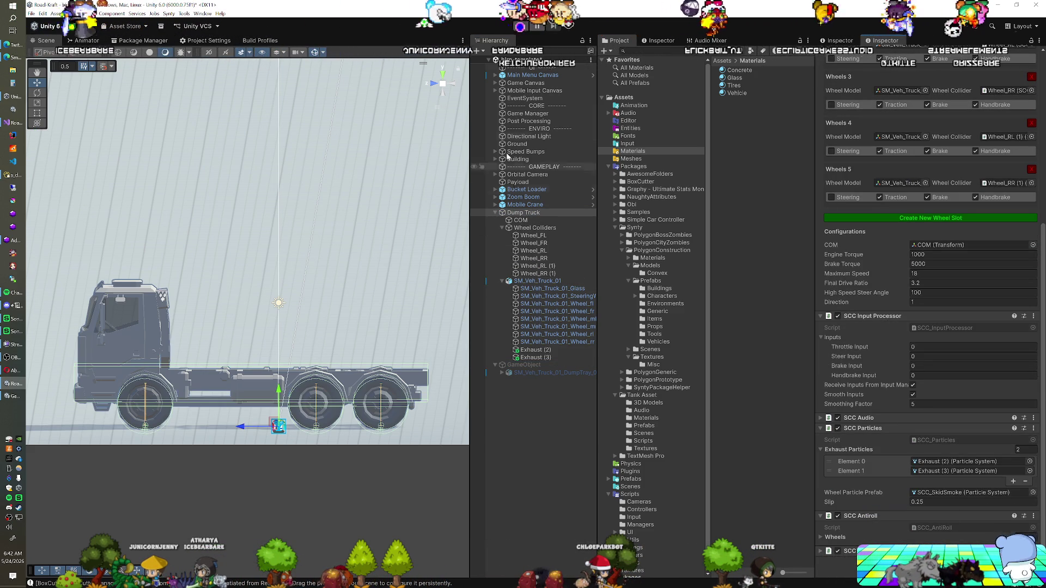
{"action": "left_click", "coordinate": [522, 27]}
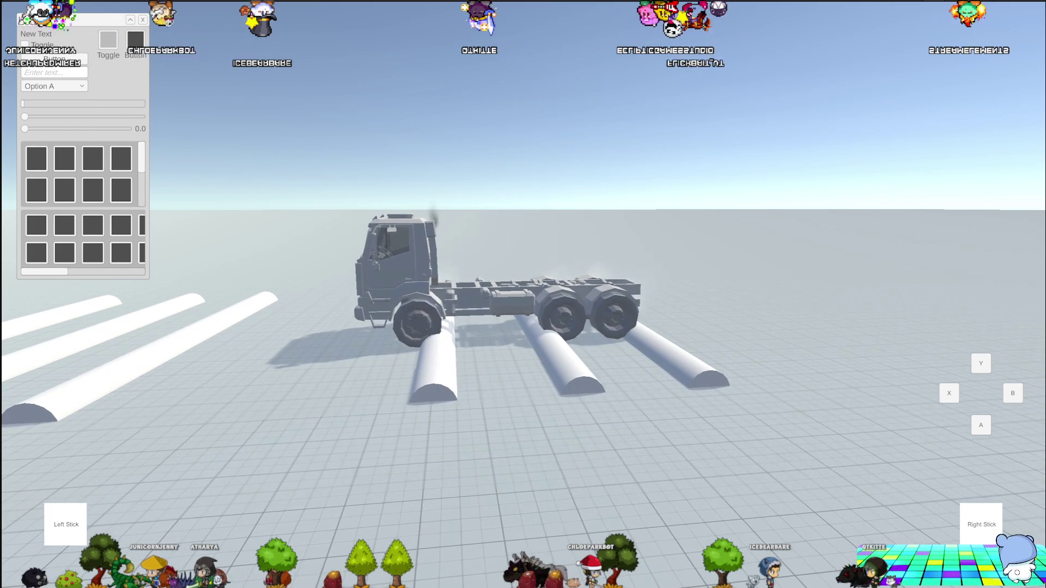
Step: Test-drive the truck from the top-down camera (C), then re-parent GameObject under Dump Truck
{"action": "key", "text": "c"}
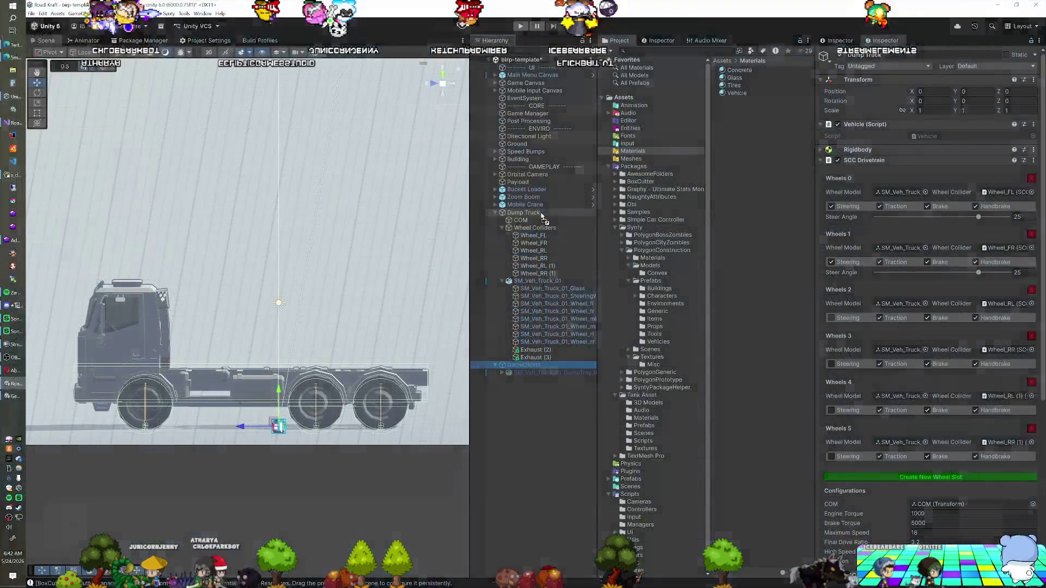
{"action": "left_click_drag", "start_coordinate": [542, 217], "coordinate": [543, 215]}
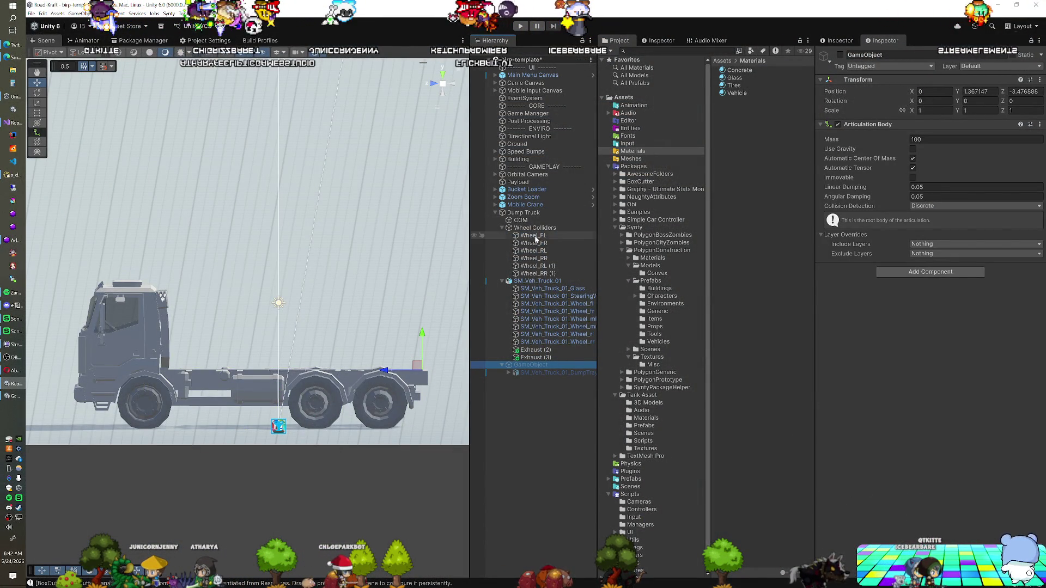
Step: Add a Fixed Joint to Dump Truck with GameObject as its Connected Articulation Body
{"action": "left_click", "coordinate": [577, 213]}
{"action": "scroll", "coordinate": [917, 413], "scroll_direction": "down", "scroll_amount": 5}
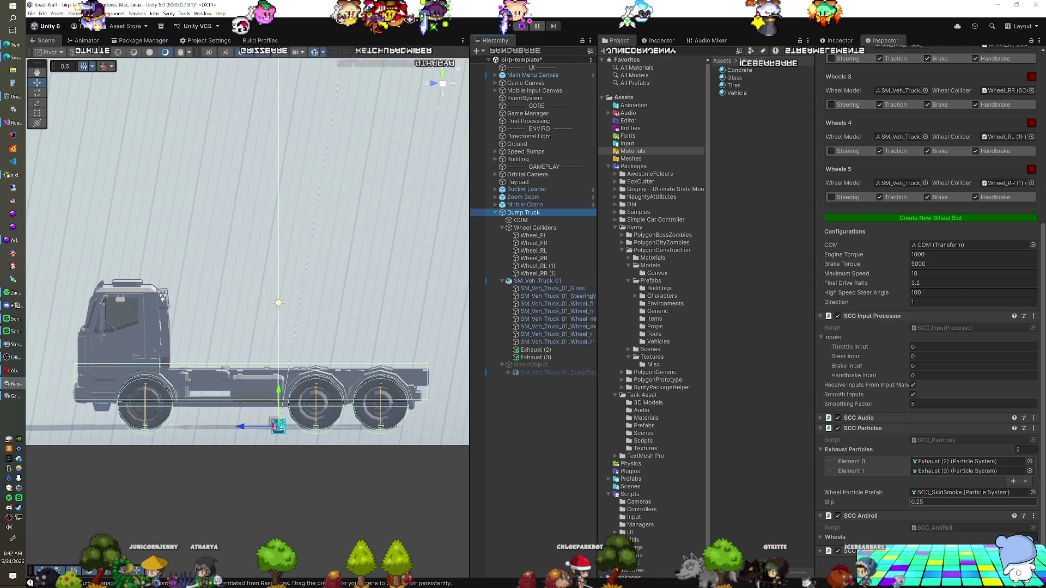
{"action": "key", "text": "ctrl+shift+a"}
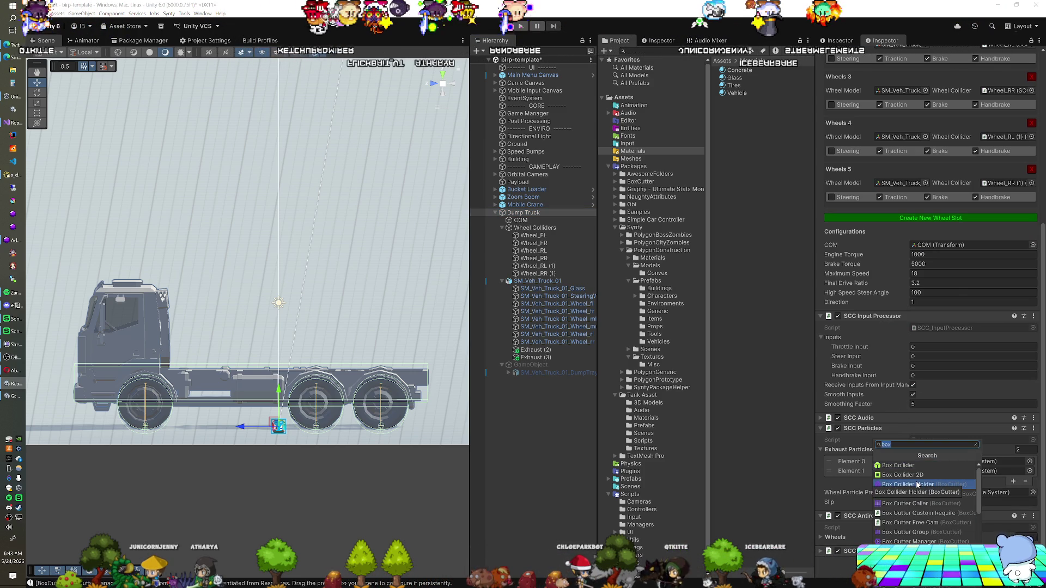
{"action": "type", "text": "f"}
{"action": "left_click", "coordinate": [916, 477]}
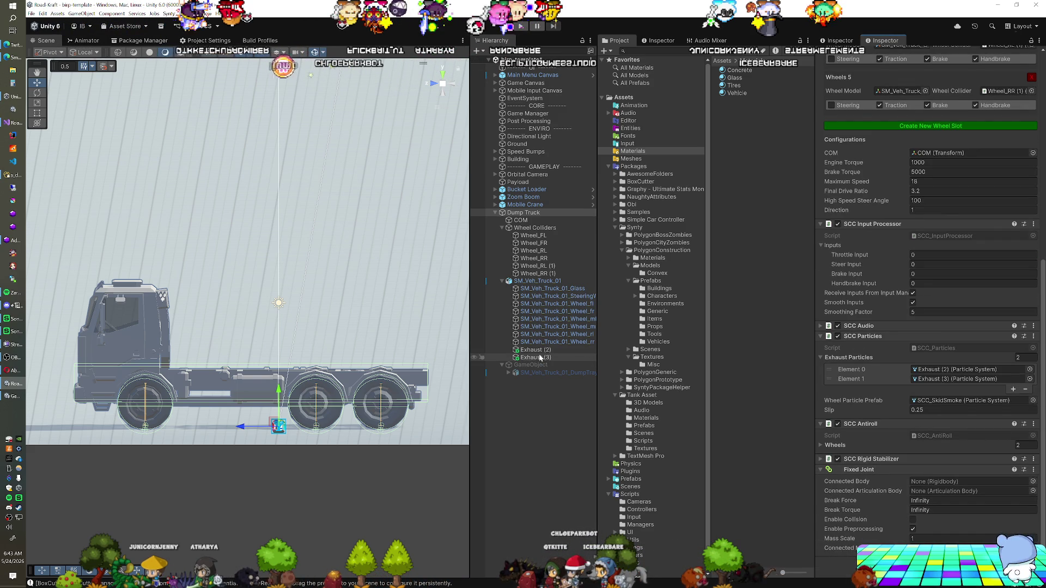
{"action": "left_click_drag", "start_coordinate": [934, 494], "coordinate": [933, 493]}
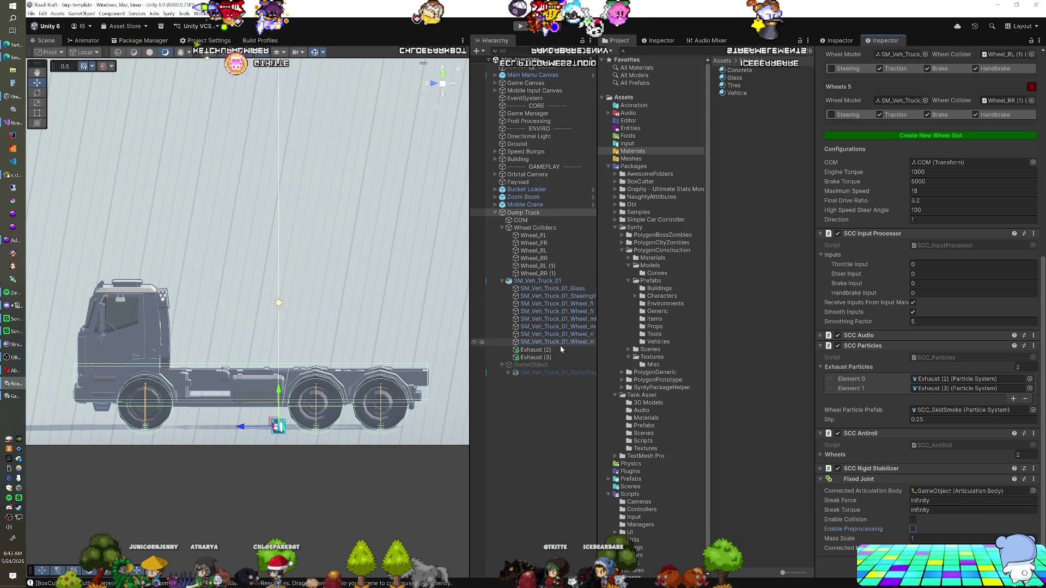
Step: Activate the dump-tray GameObject so the tray shows, then enter Play mode
{"action": "left_click", "coordinate": [562, 364]}
{"action": "left_click", "coordinate": [839, 55]}
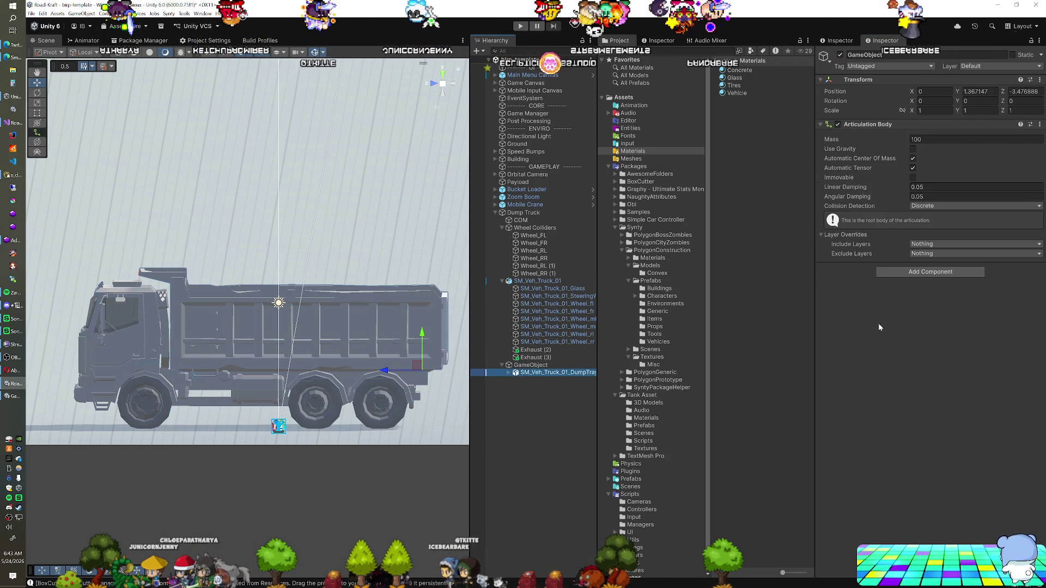
{"action": "scroll", "coordinate": [886, 245], "scroll_direction": "down", "scroll_amount": 3}
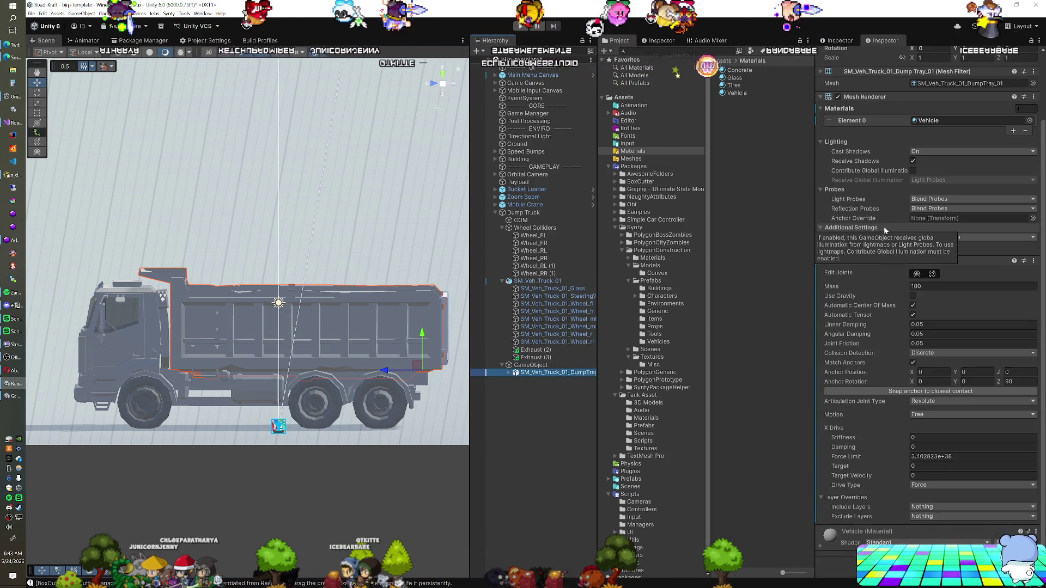
{"action": "scroll", "coordinate": [888, 365], "scroll_direction": "up", "scroll_amount": 3}
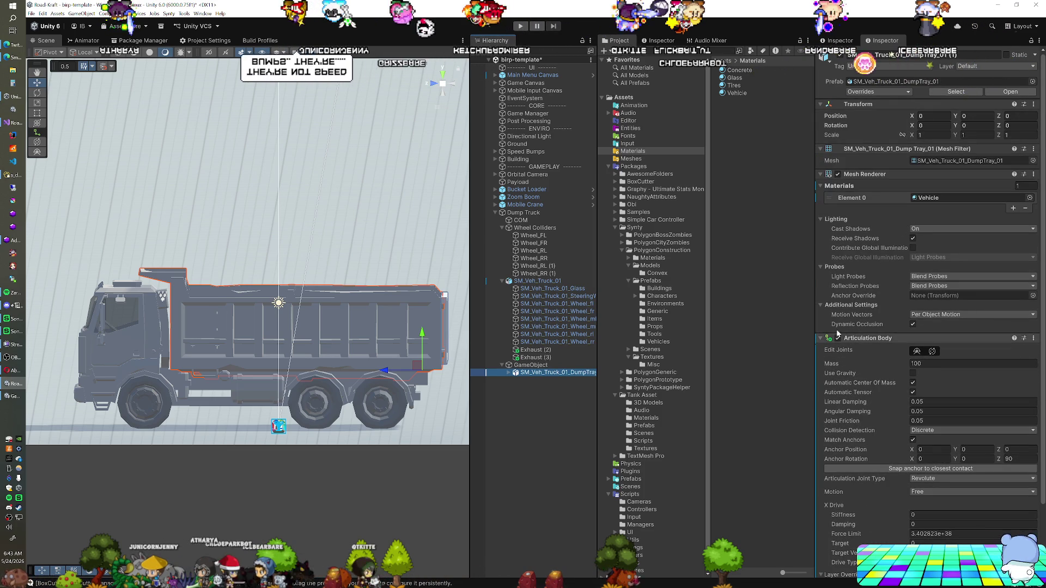
{"action": "left_click", "coordinate": [518, 26]}
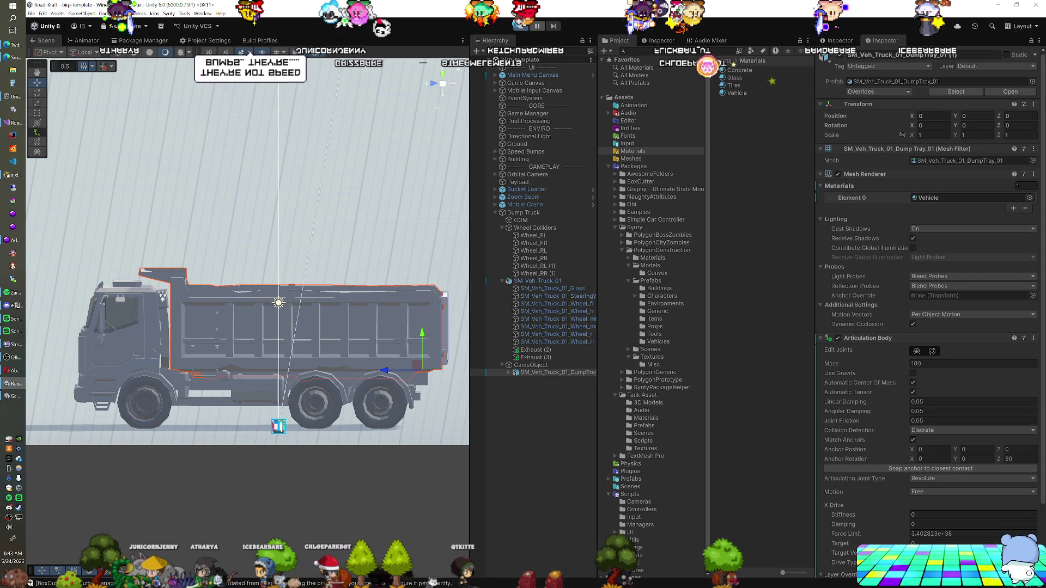
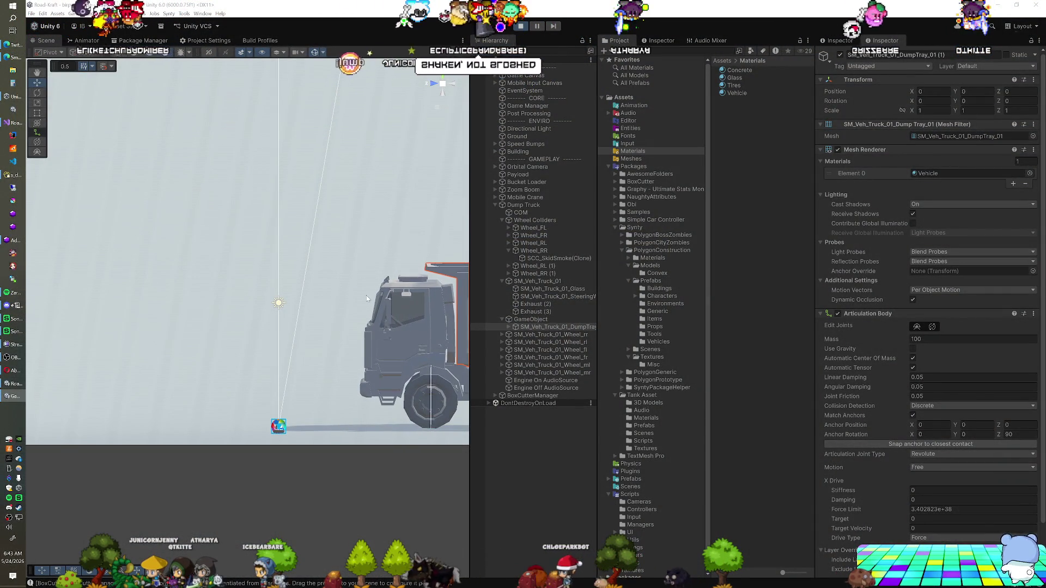
Step: Frame the dump truck and sweep the tray's drive target from 18.02 back to 0 to test tilt
{"action": "left_click_drag", "start_coordinate": [366, 295], "coordinate": [297, 287]}
{"action": "scroll", "coordinate": [297, 287], "scroll_direction": "down", "scroll_amount": 3}
{"action": "scroll", "coordinate": [242, 264], "scroll_direction": "up", "scroll_amount": 3}
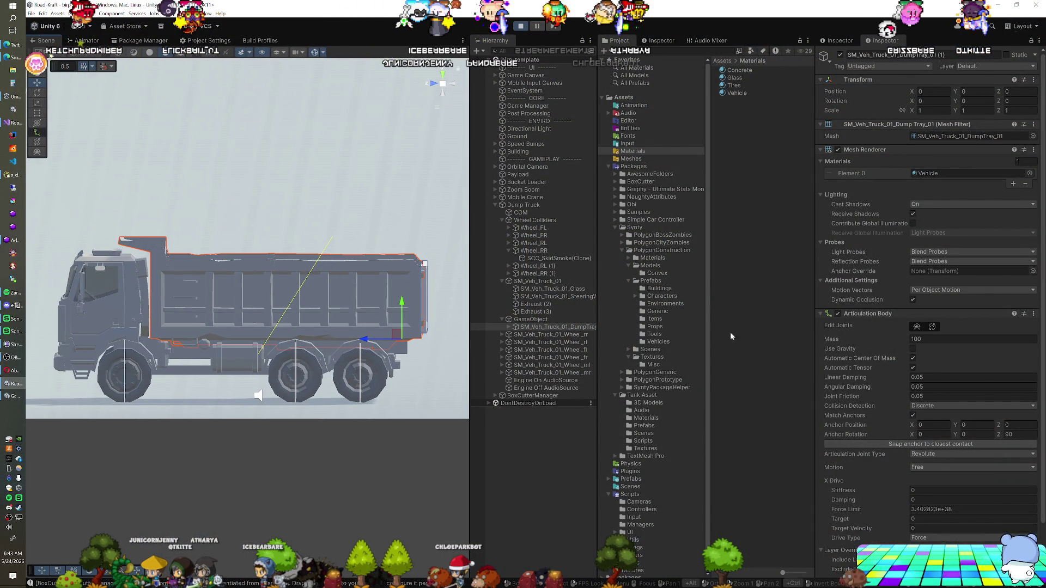
{"action": "scroll", "coordinate": [883, 412], "scroll_direction": "down", "scroll_amount": 3}
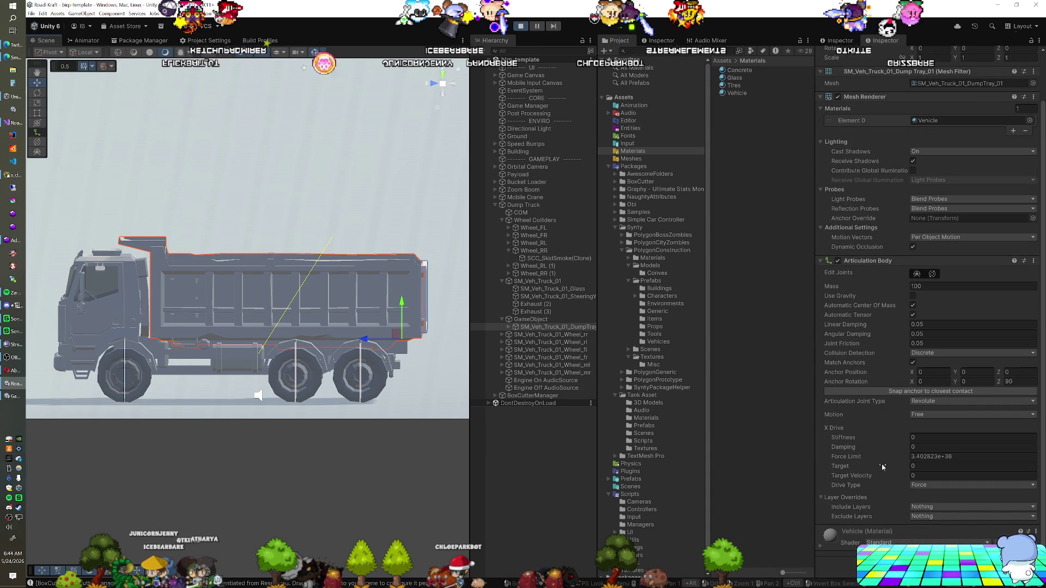
{"action": "type", "text": "18.02"}
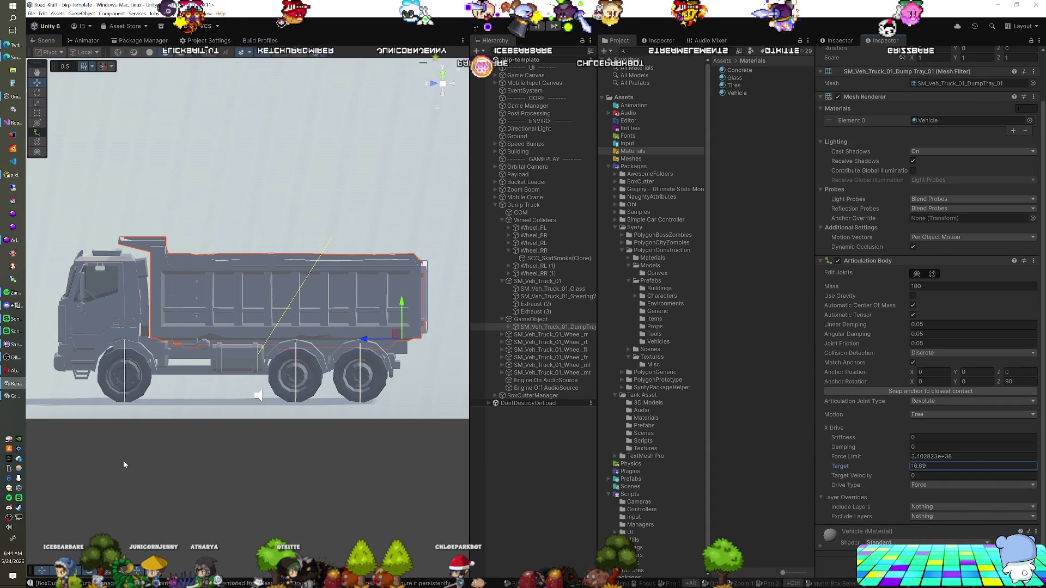
{"action": "left_click_drag", "start_coordinate": [106, 472], "coordinate": [1035, 468]}
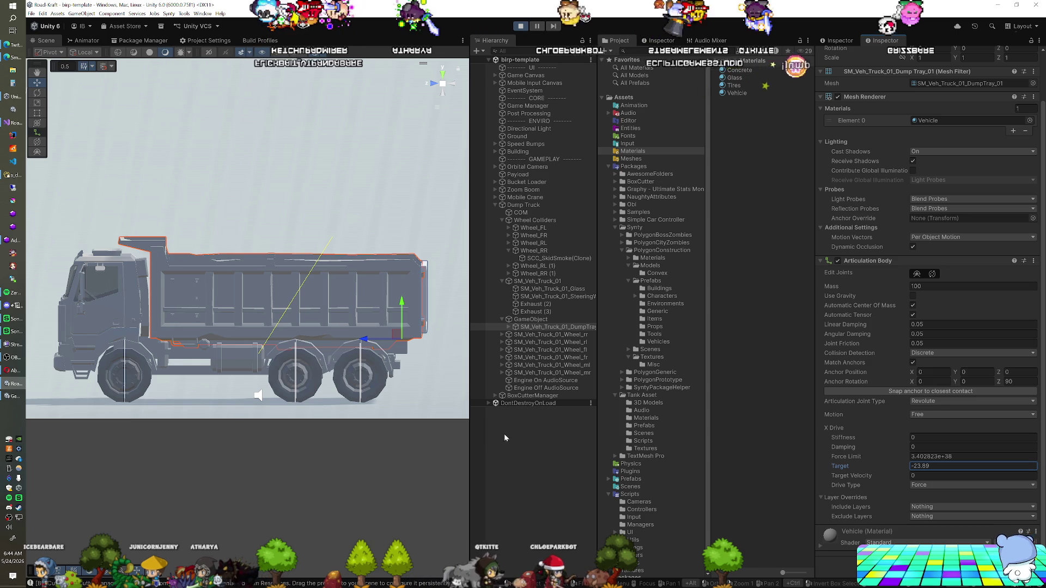
{"action": "type", "text": "0"}
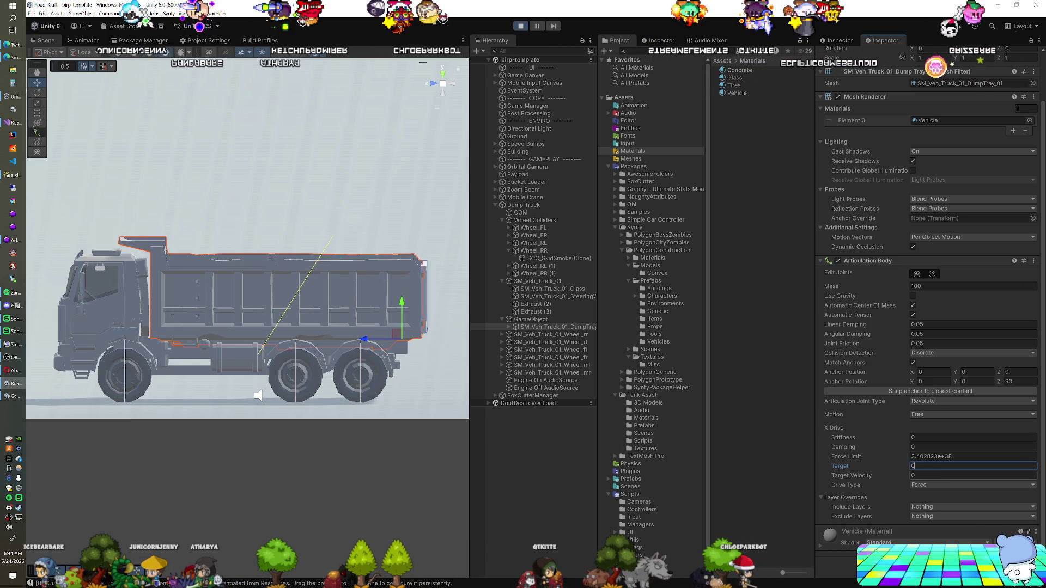
Step: Switch the hinge to a Target drive and nudge the drive target, resetting it to 0
{"action": "left_click", "coordinate": [942, 485]}
{"action": "left_click", "coordinate": [944, 511]}
{"action": "left_click_drag", "start_coordinate": [898, 469], "coordinate": [958, 470]}
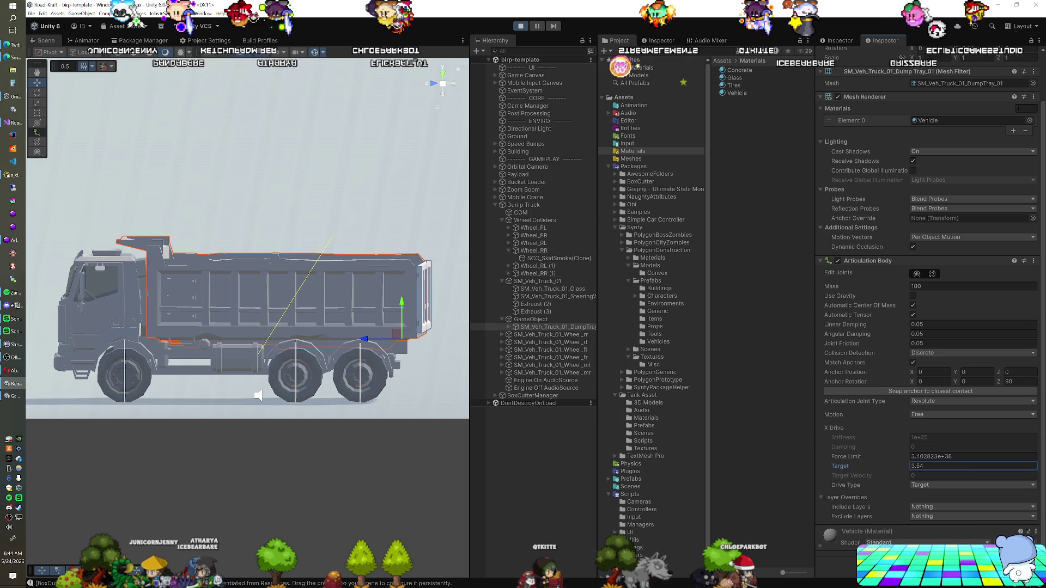
{"action": "type", "text": "0"}
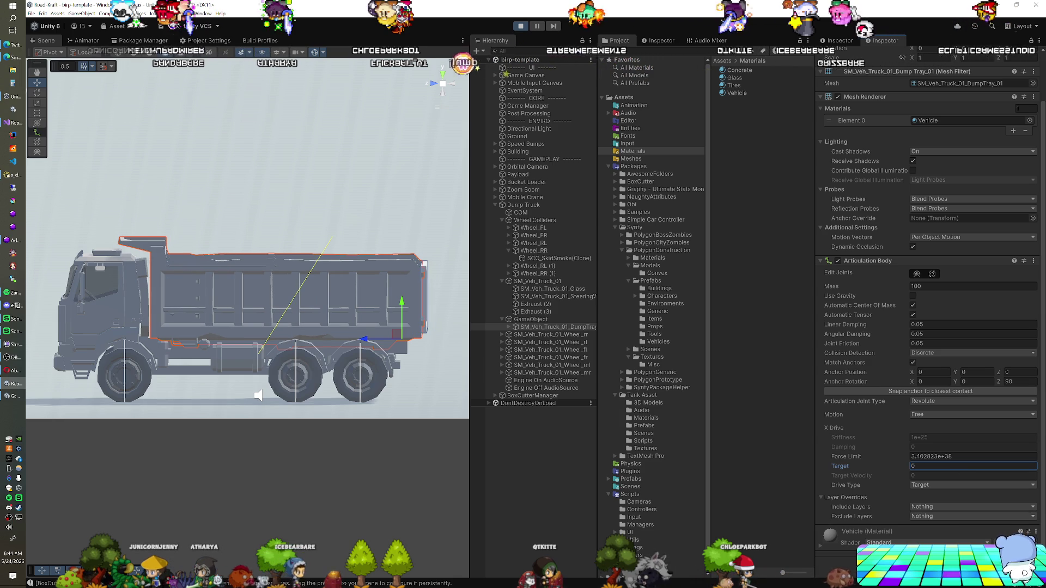
Step: Set anchor rotation Z to 0 and Y to 90, test the drive target, then reset it to 0
{"action": "left_click", "coordinate": [1019, 381]}
{"action": "type", "text": "0"}
{"action": "key", "text": "shift+Tab"}
{"action": "type", "text": "90"}
{"action": "left_click_drag", "start_coordinate": [867, 466], "coordinate": [929, 466]}
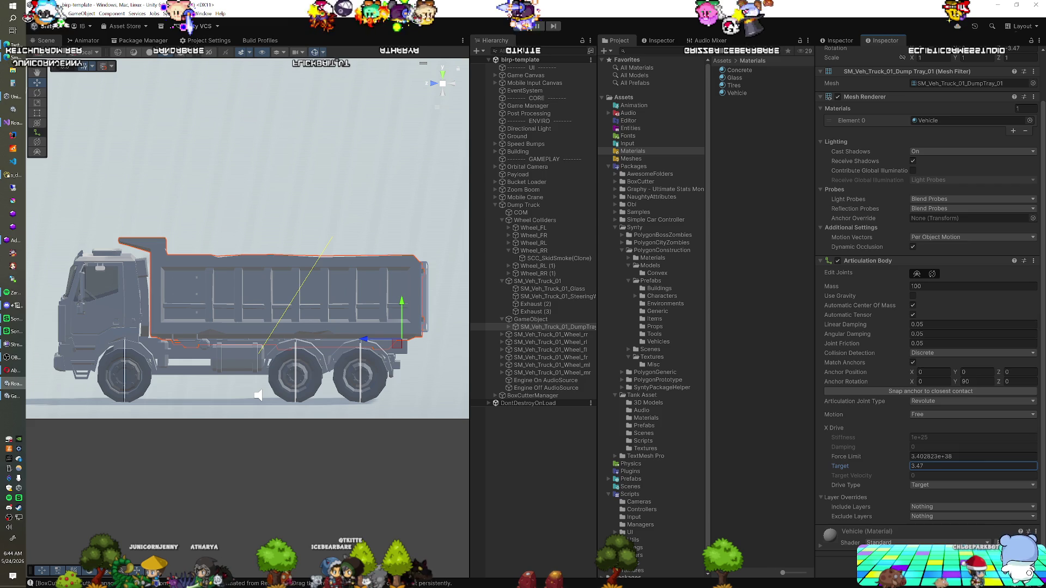
{"action": "type", "text": "0"}
{"action": "key", "text": "Return"}
Step: Set anchor rotation X to 90 and Y to 0, then raise the drive target to tip the tray about 41°
{"action": "left_click", "coordinate": [932, 382]}
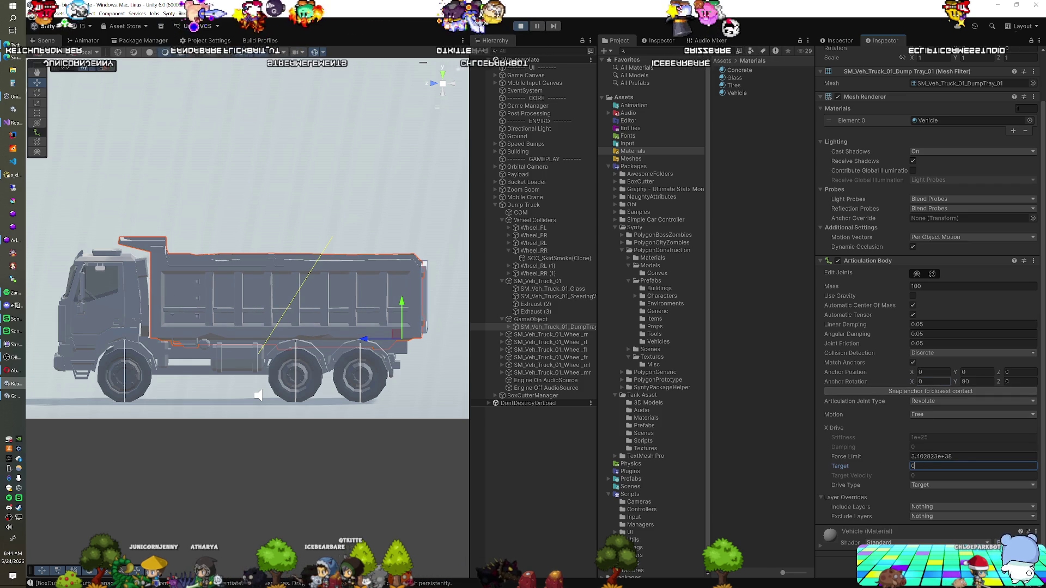
{"action": "key", "text": "Tab"}
{"action": "type", "text": "0"}
{"action": "left_click_drag", "start_coordinate": [893, 467], "coordinate": [919, 470]}
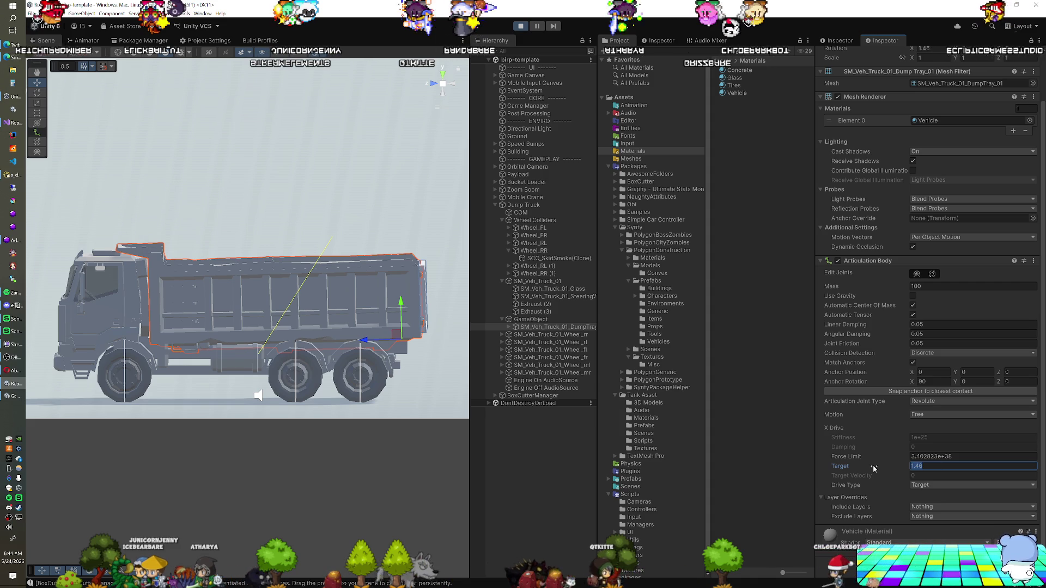
{"action": "type", "text": "0"}
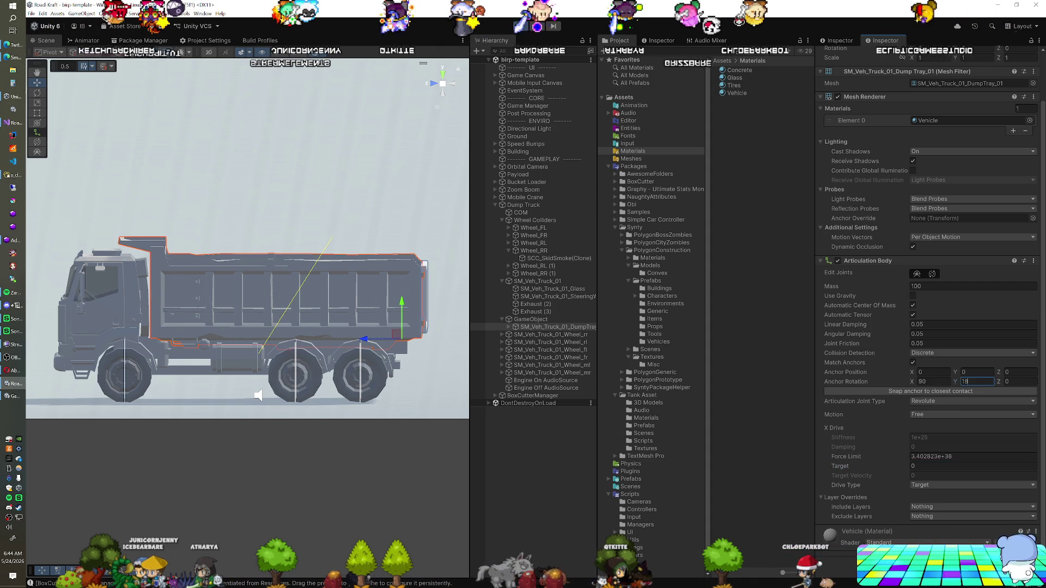
{"action": "type", "text": "0"}
{"action": "mouse_move", "coordinate": [914, 467]}
{"action": "left_mouse_down"}
{"action": "mouse_move", "coordinate": [355, 460]}
{"action": "mouse_move", "coordinate": [1023, 465]}
{"action": "mouse_move", "coordinate": [868, 446]}
{"action": "left_mouse_up"}
Step: Exit Play mode and give the hinge anchor rotation Y 180 with a Target drive
{"action": "key", "text": "ctrl+p"}
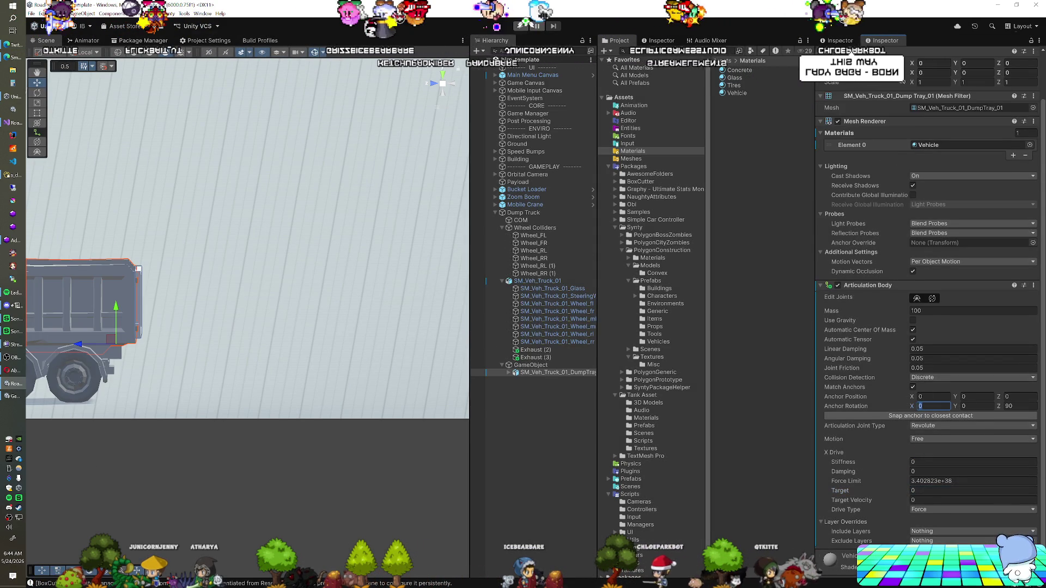
{"action": "key", "text": "Tab"}
{"action": "type", "text": "180"}
{"action": "key", "text": "Tab"}
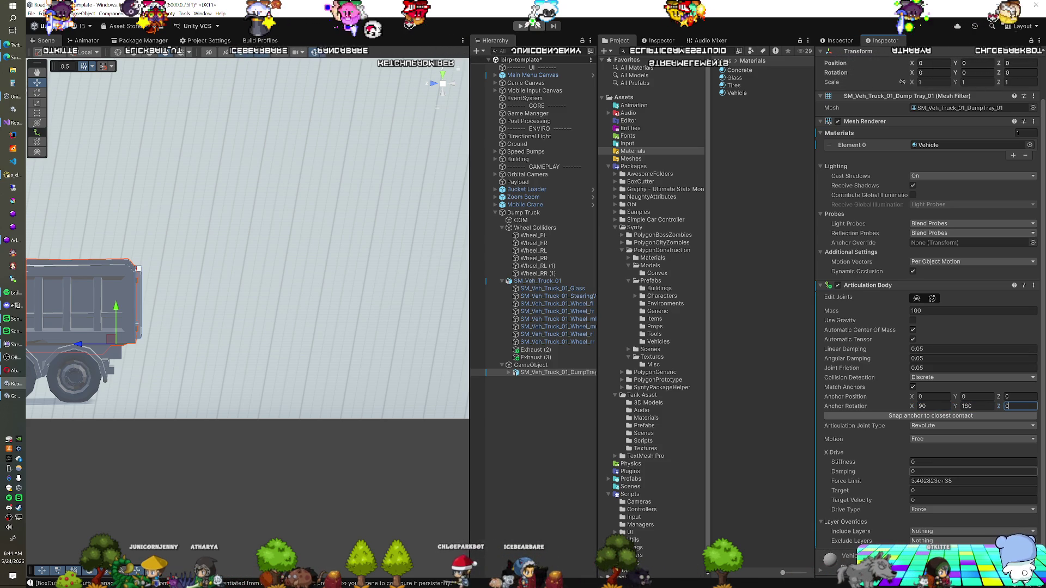
{"action": "left_click", "coordinate": [928, 509]}
{"action": "left_click", "coordinate": [928, 527]}
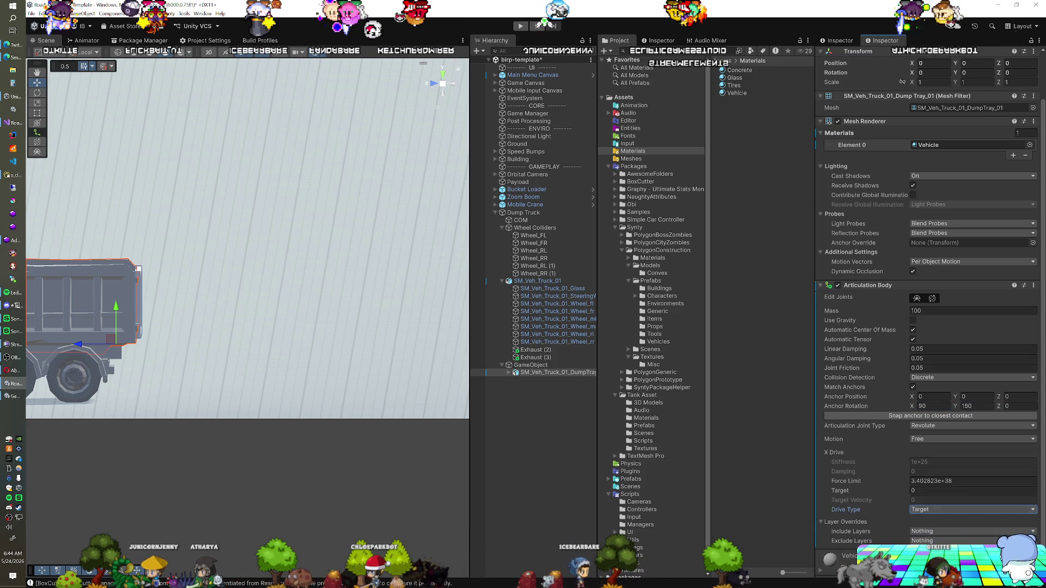
Step: Frame the truck, tilt the tray with the Rotate tool to check its pivot, then undo the rotation
{"action": "key", "text": "f"}
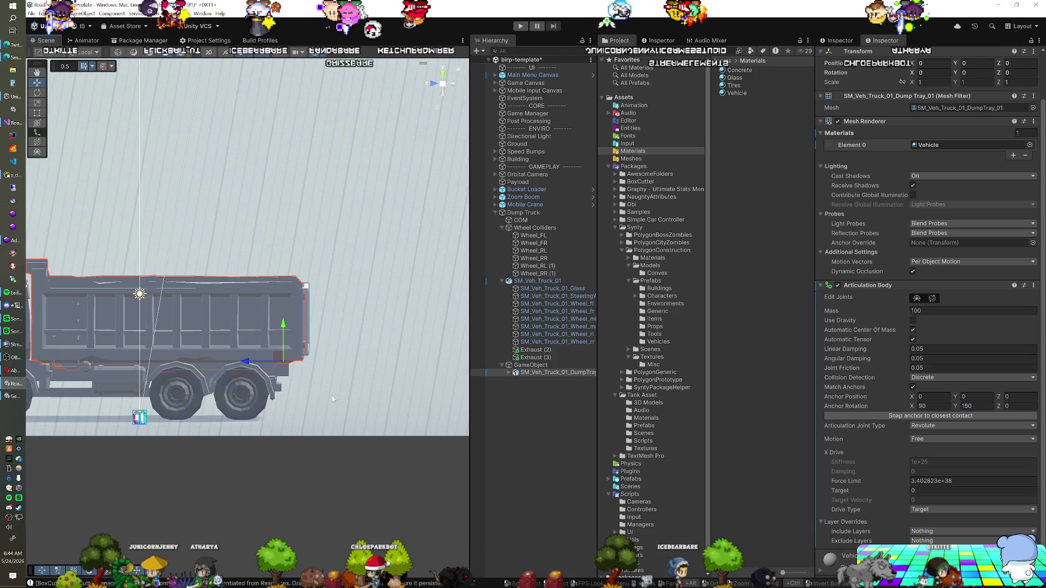
{"action": "key", "text": "e"}
{"action": "left_click_drag", "start_coordinate": [304, 326], "coordinate": [390, 323]}
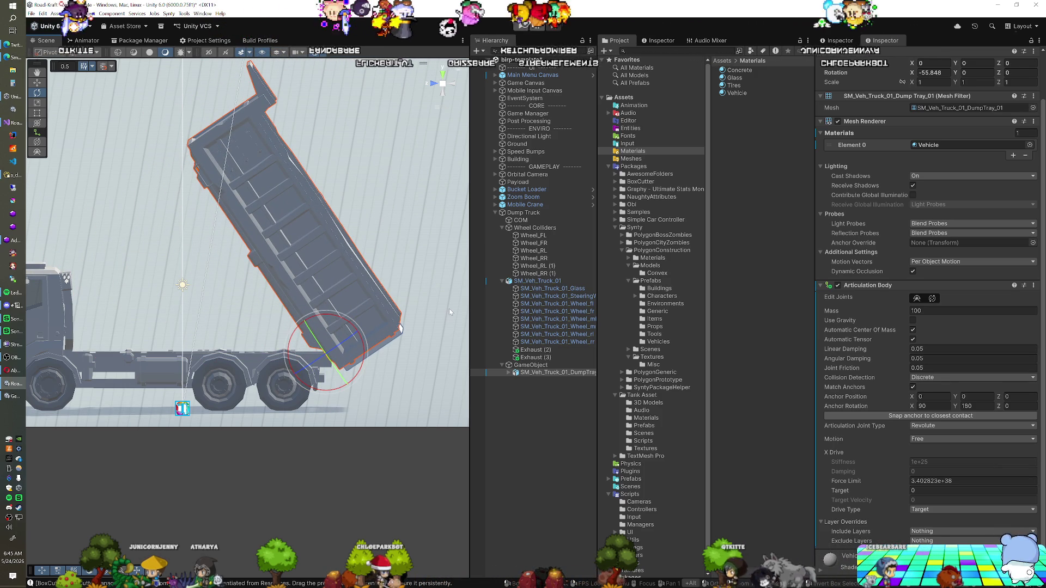
{"action": "left_click_drag", "start_coordinate": [363, 326], "coordinate": [354, 329]}
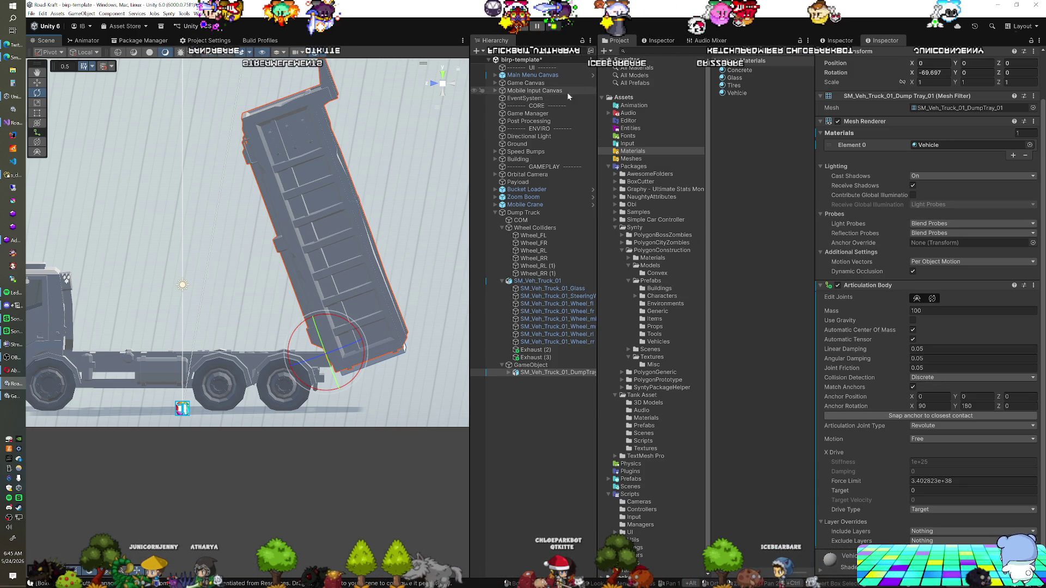
{"action": "key", "text": "ctrl+z"}
{"action": "key", "text": "ctrl+z"}
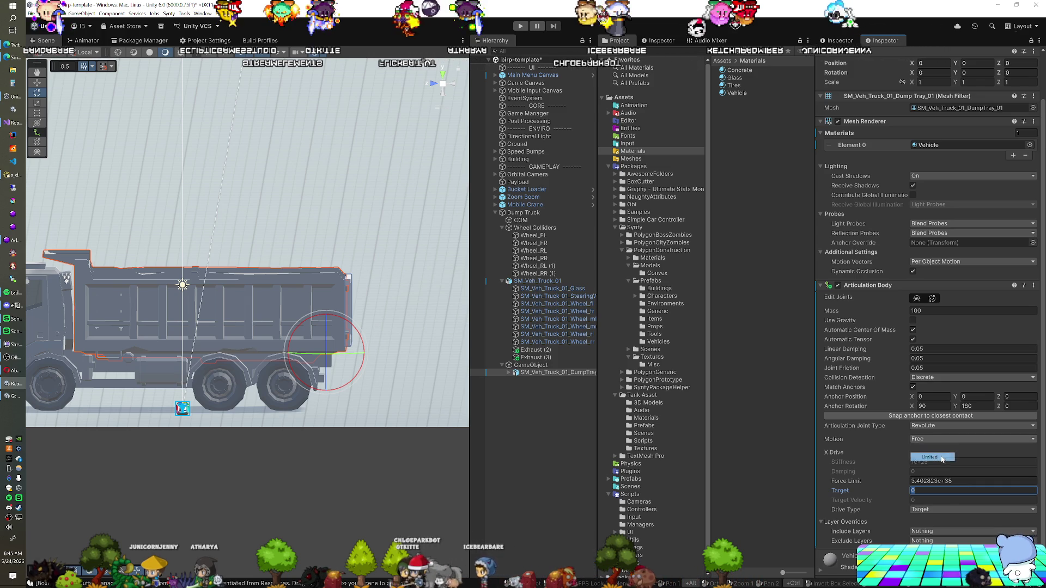
Step: Make the hinge motion Limited (0 to 70), save the scene, and select the root GameObject
{"action": "left_click", "coordinate": [941, 457]}
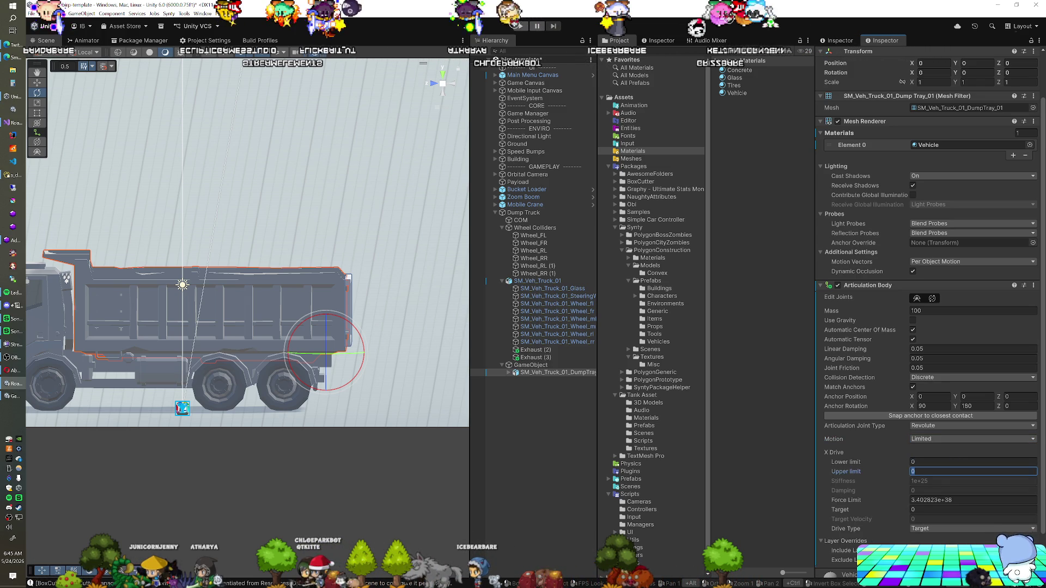
{"action": "type", "text": "70"}
{"action": "key", "text": "ctrl+s"}
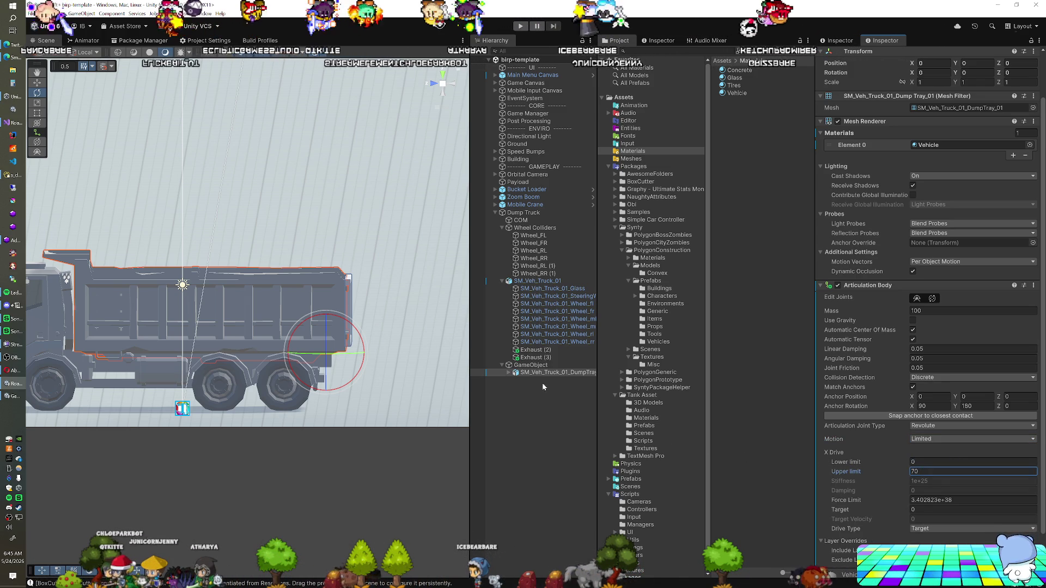
{"action": "left_click", "coordinate": [534, 366]}
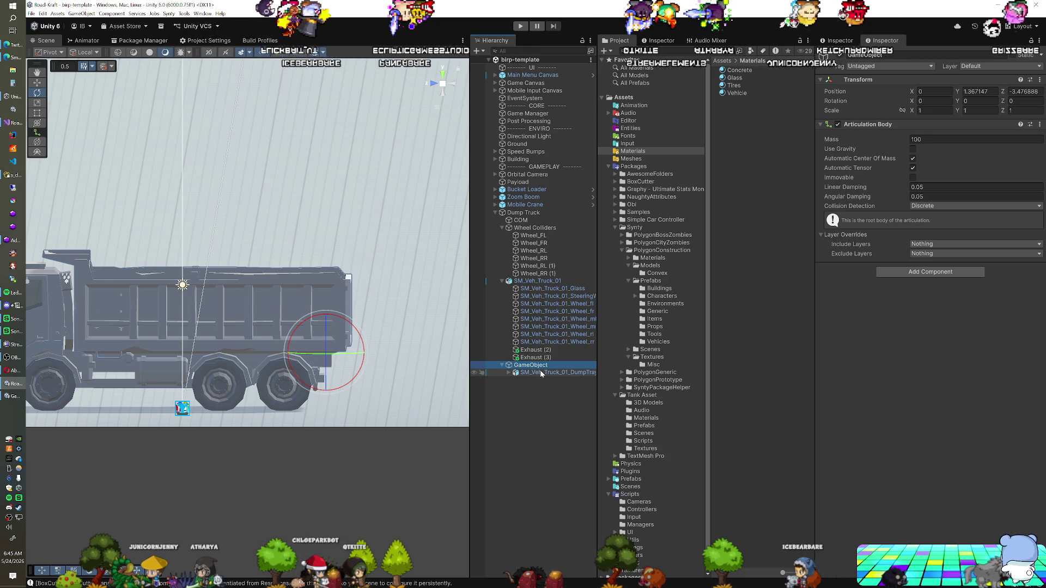
Step: Show the Bucket Loader's articulation root in a locked second Inspector beside the truck's root body
{"action": "left_click", "coordinate": [541, 372]}
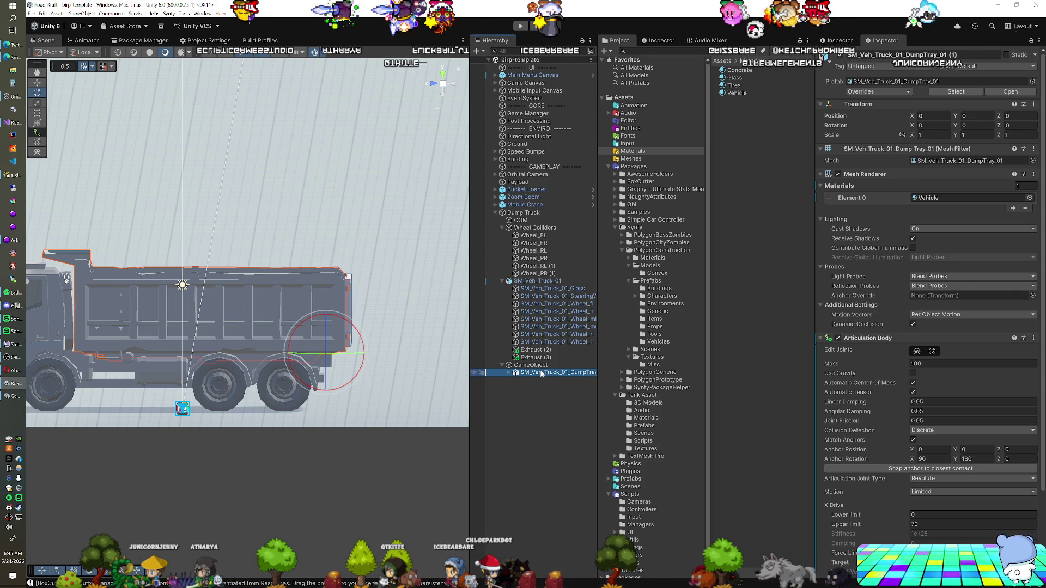
{"action": "scroll", "coordinate": [888, 393], "scroll_direction": "down", "scroll_amount": 4}
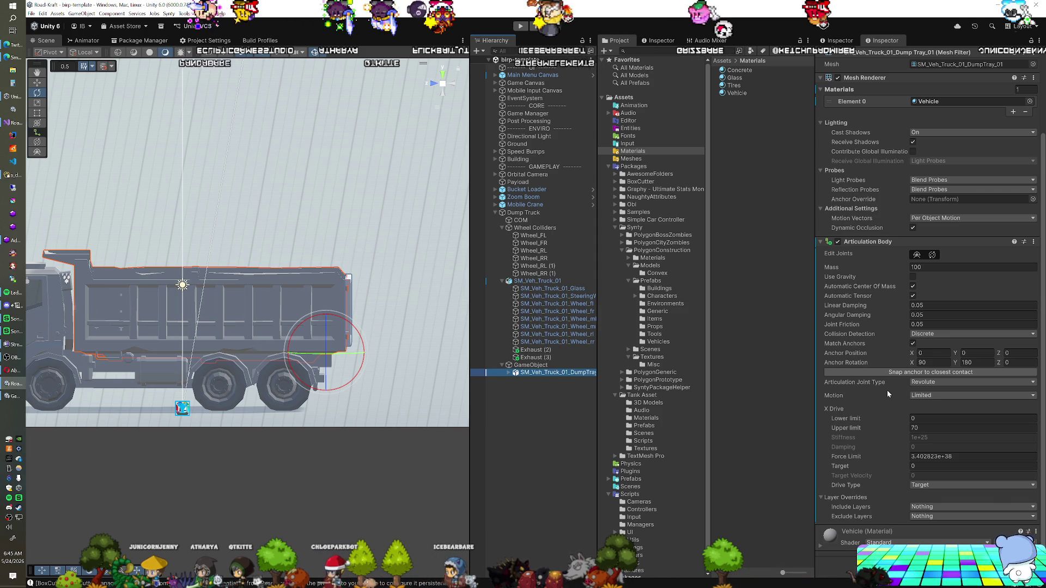
{"action": "left_click", "coordinate": [496, 191]}
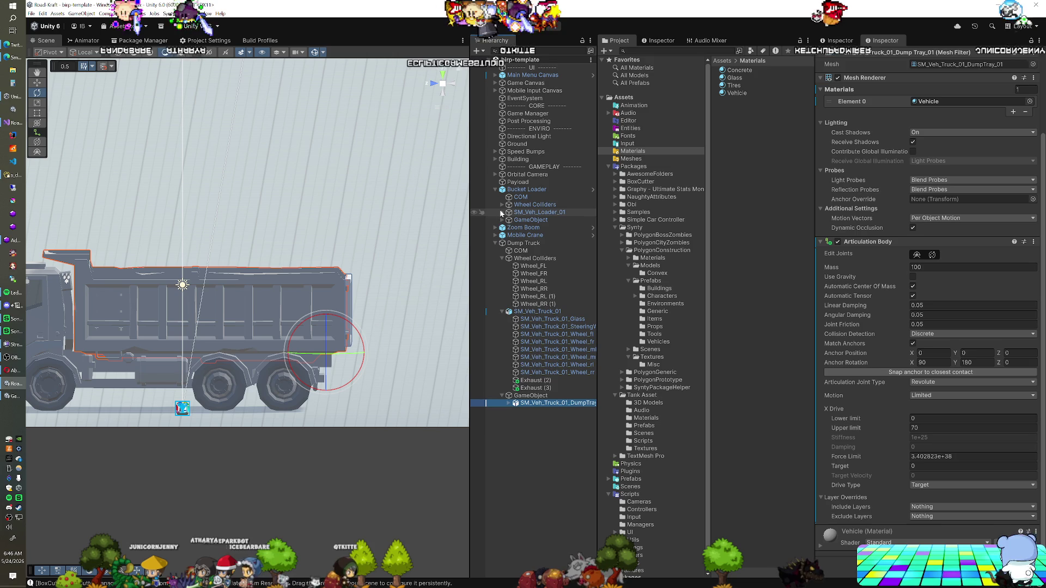
{"action": "left_click", "coordinate": [528, 220]}
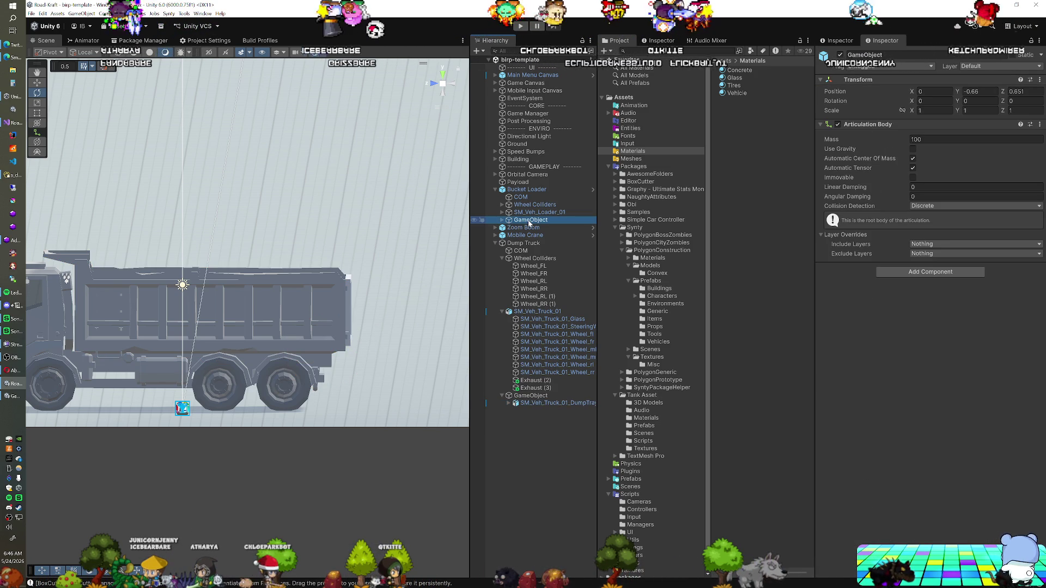
{"action": "left_click", "coordinate": [659, 40]}
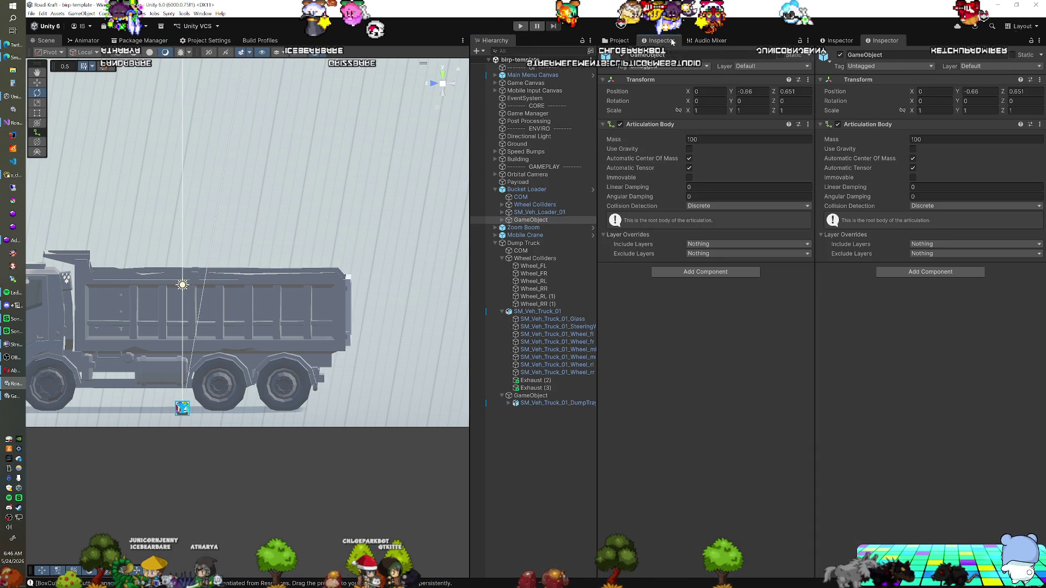
{"action": "left_click", "coordinate": [618, 40]}
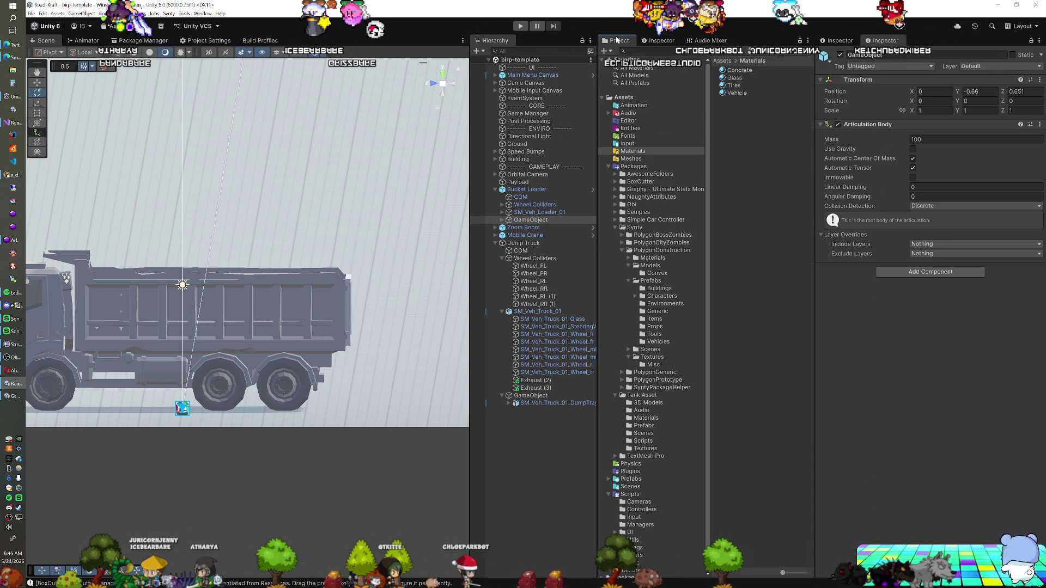
{"action": "left_click", "coordinate": [531, 396]}
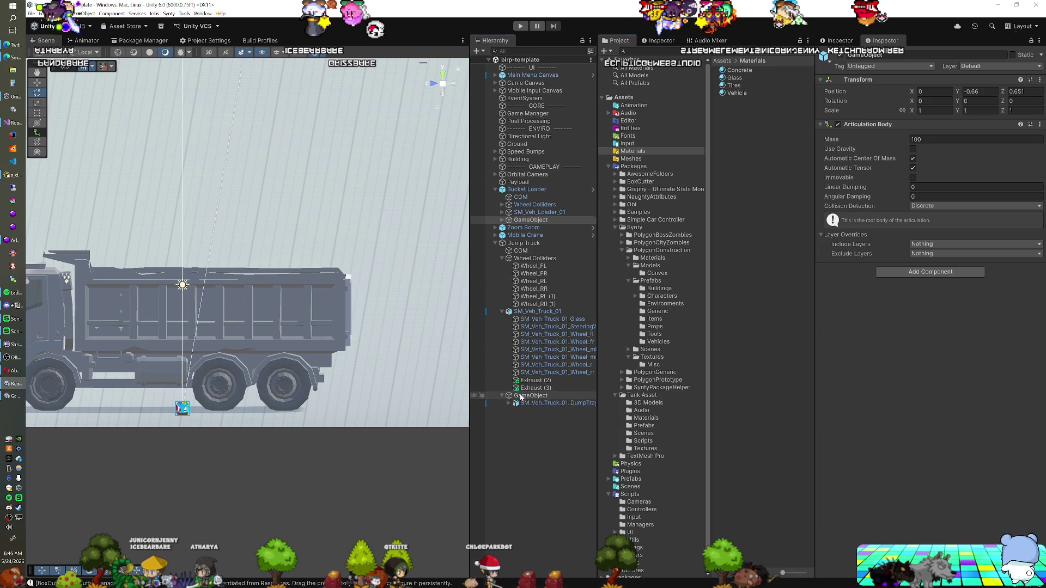
{"action": "left_click", "coordinate": [660, 40]}
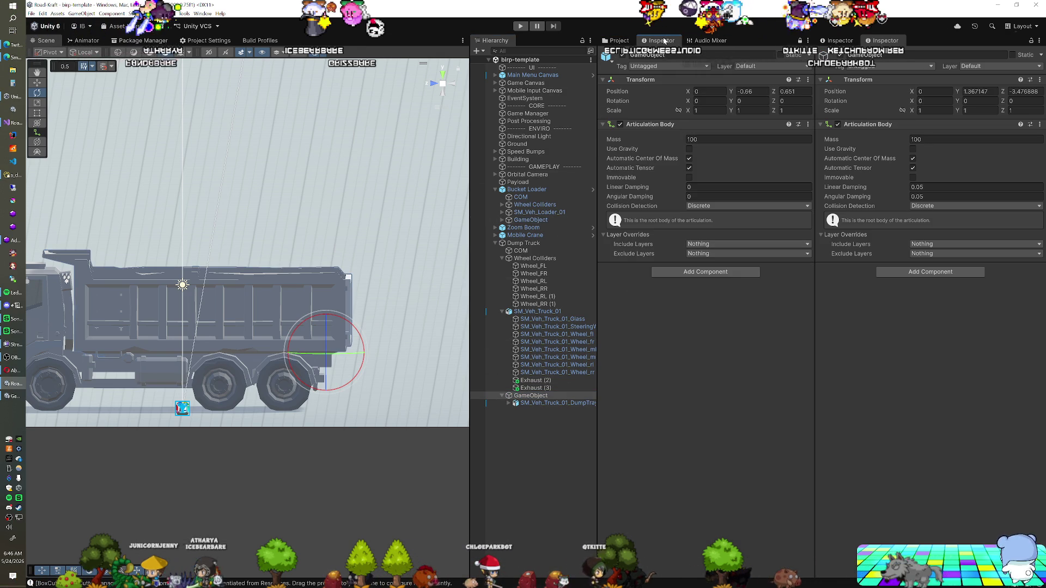
Step: Set the truck root body's linear and angular damping to 0
{"action": "left_click", "coordinate": [937, 187]}
{"action": "type", "text": "0"}
{"action": "key", "text": "Tab"}
{"action": "type", "text": "0"}
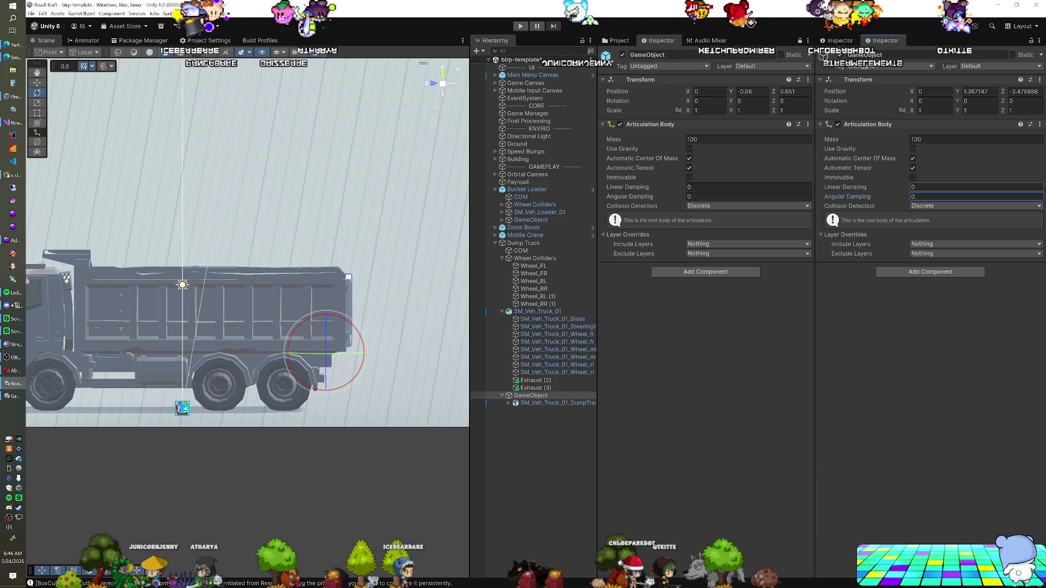
{"action": "key", "text": "Return"}
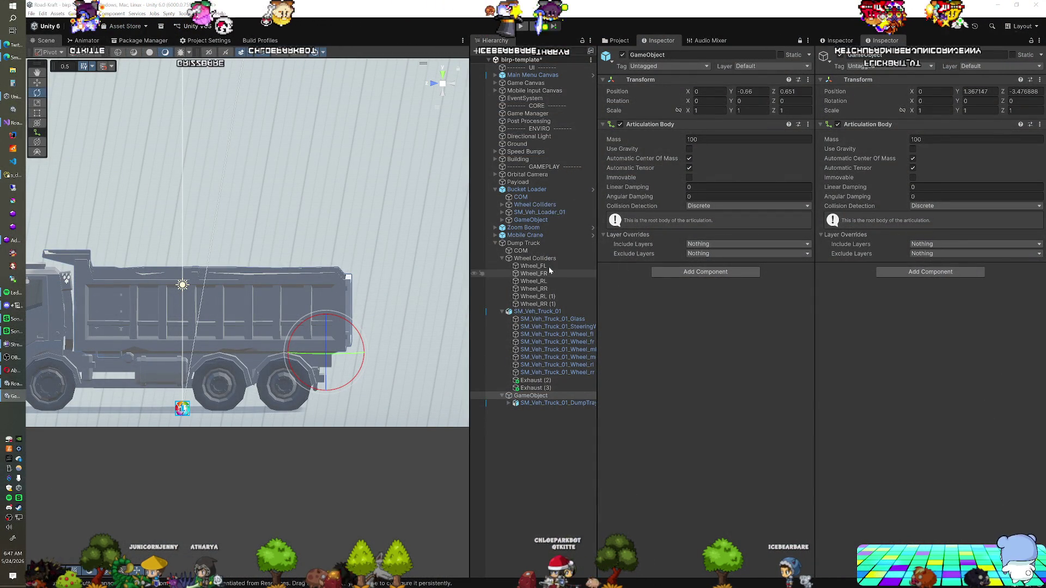
Step: Show SM_Veh_Loader_01_Arm's hinge in the locked Inspector and select the DumpTray for comparison
{"action": "left_click", "coordinate": [501, 220]}
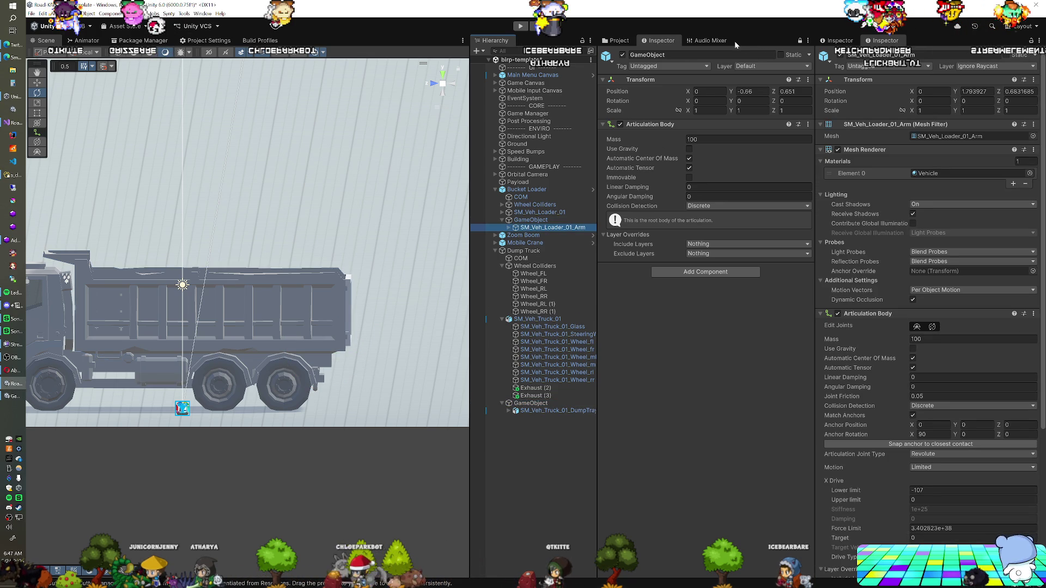
{"action": "left_click", "coordinate": [800, 40]}
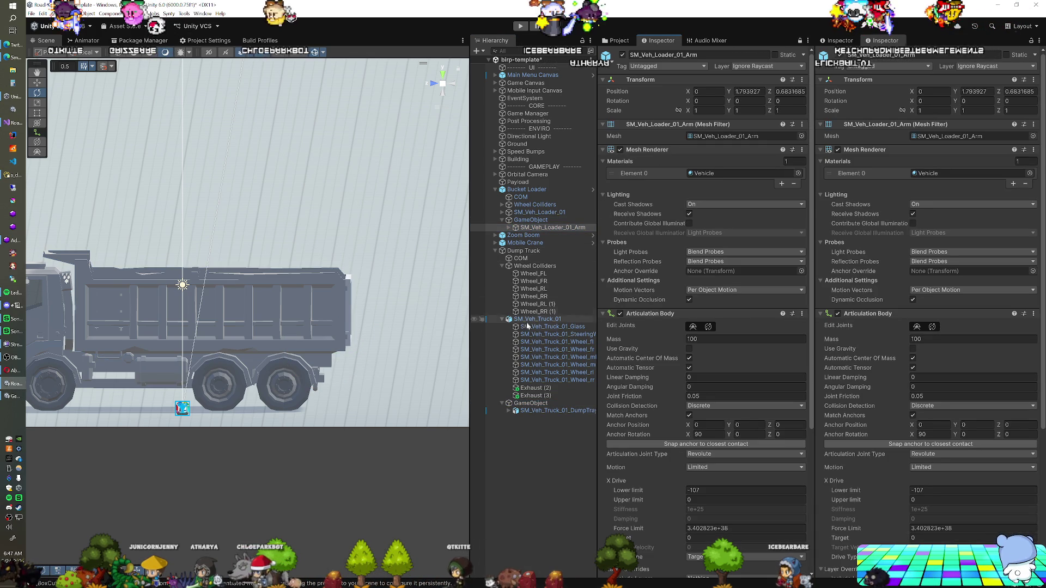
{"action": "left_click", "coordinate": [535, 411]}
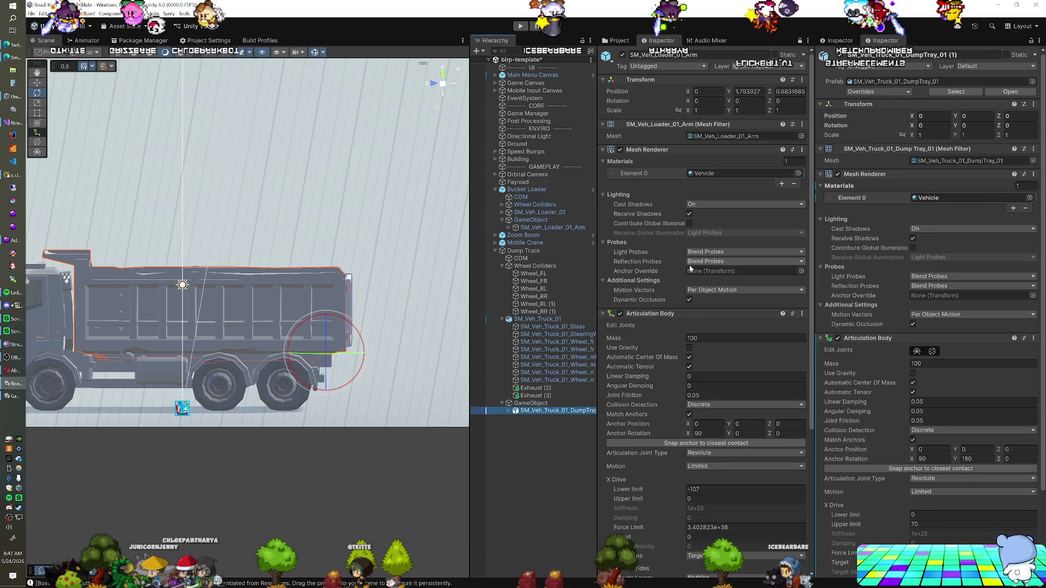
{"action": "scroll", "coordinate": [679, 276], "scroll_direction": "down", "scroll_amount": 5}
{"action": "scroll", "coordinate": [859, 270], "scroll_direction": "down", "scroll_amount": 4}
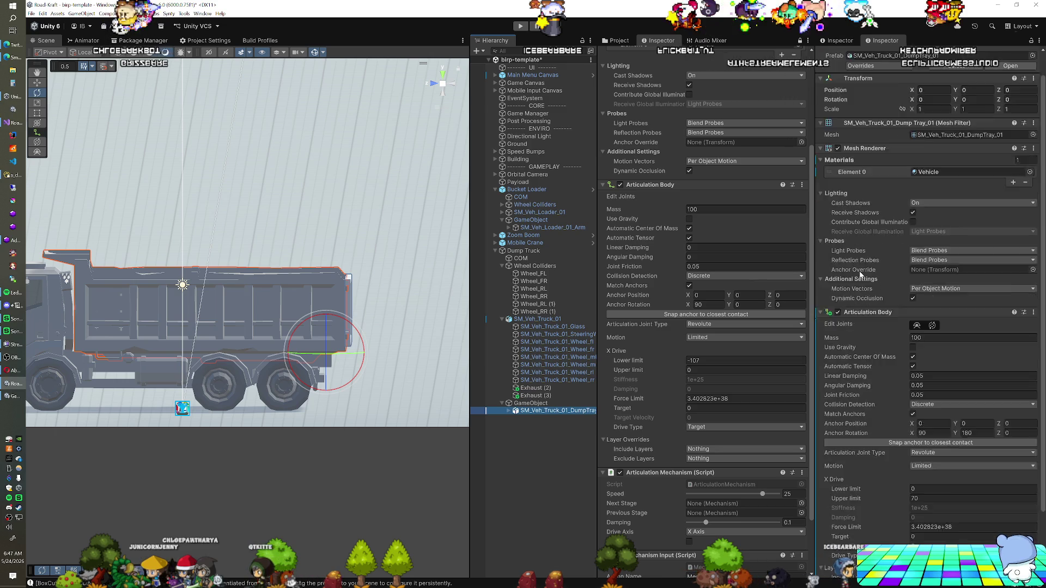
{"action": "scroll", "coordinate": [767, 265], "scroll_direction": "up", "scroll_amount": 2}
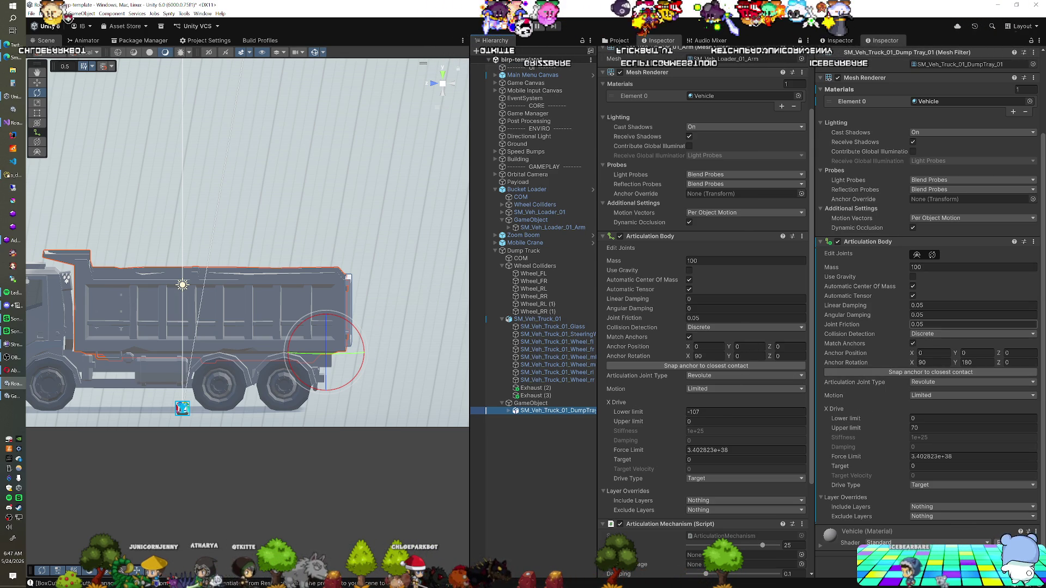
Step: Set the DumpTray's Articulation Body angular and linear damping to 0
{"action": "left_click", "coordinate": [921, 315]}
{"action": "type", "text": "0"}
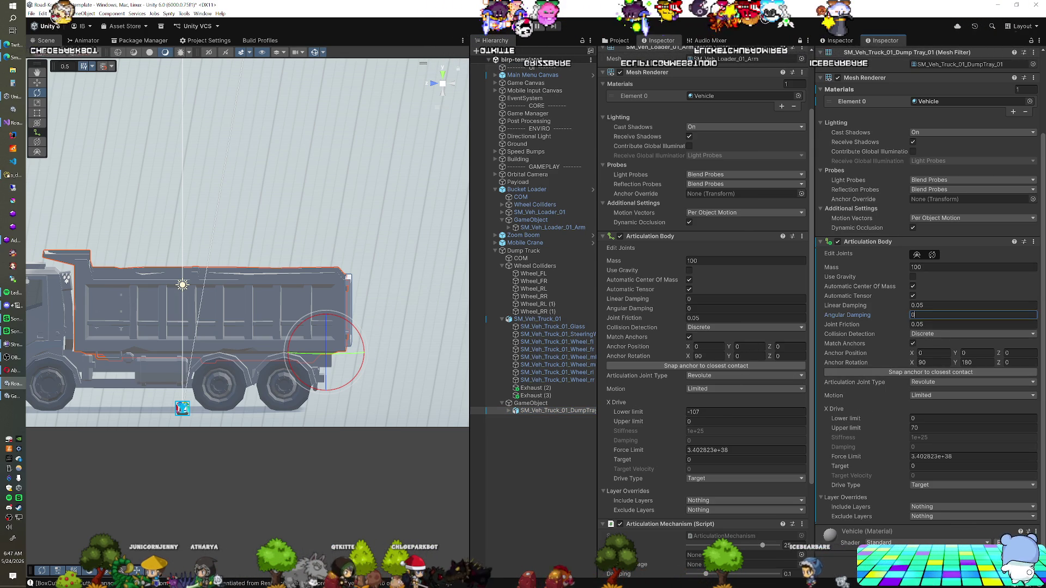
{"action": "left_click", "coordinate": [921, 306]}
{"action": "type", "text": "0"}
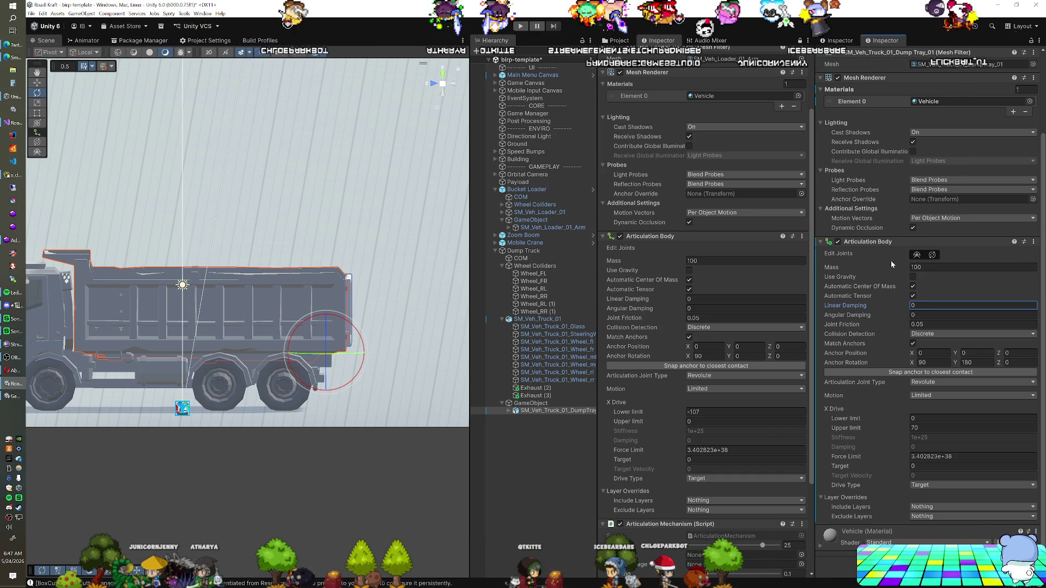
{"action": "left_click", "coordinate": [531, 252]}
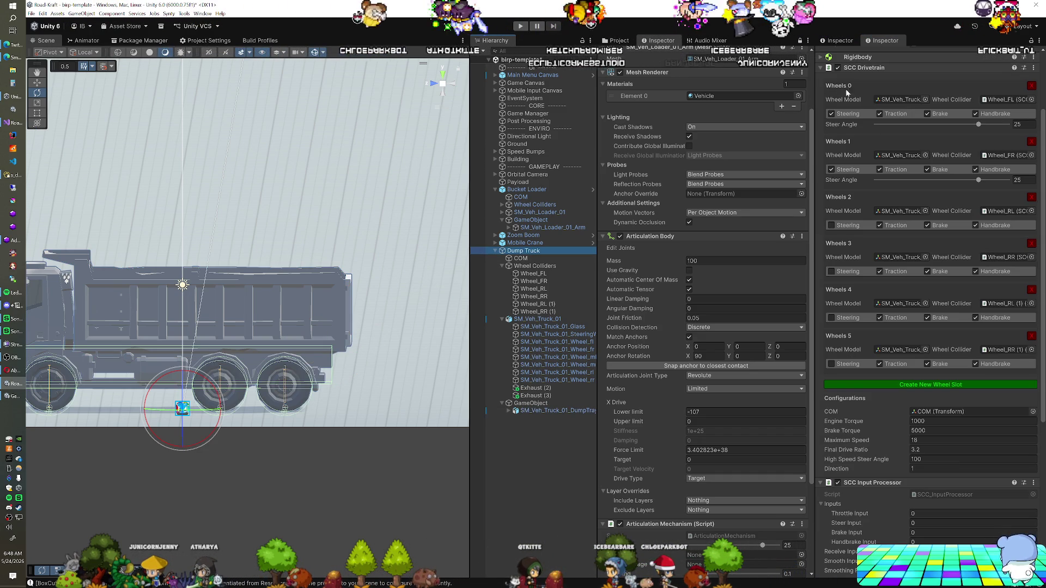
Step: Unlock the second Inspector, compare Bucket Loader and Dump Truck SCC components, then enter Play mode
{"action": "left_click", "coordinate": [799, 41]}
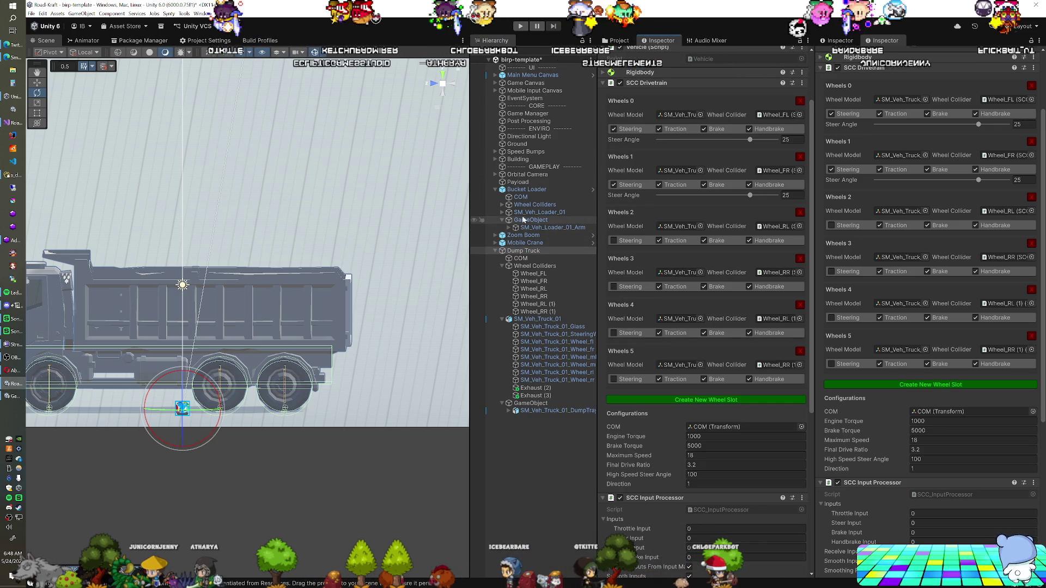
{"action": "left_click", "coordinate": [524, 189]}
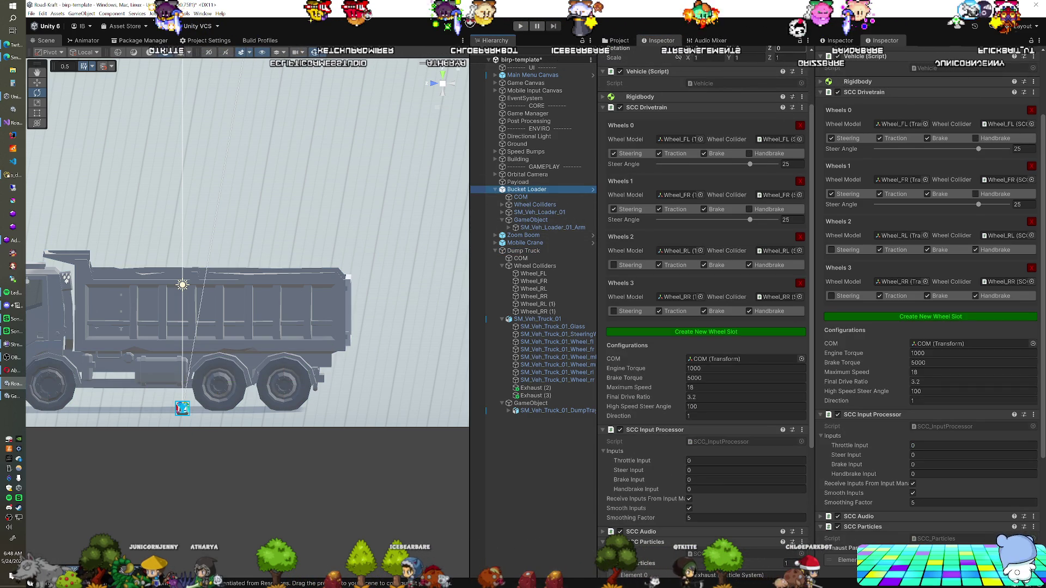
{"action": "left_click", "coordinate": [524, 251]}
{"action": "scroll", "coordinate": [849, 285], "scroll_direction": "down", "scroll_amount": 5}
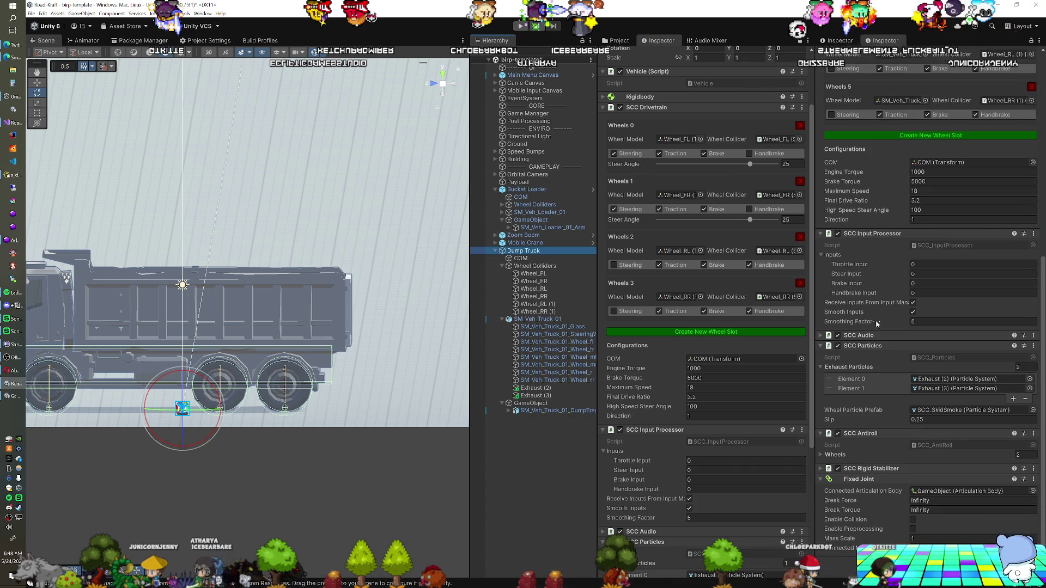
{"action": "scroll", "coordinate": [700, 317], "scroll_direction": "down", "scroll_amount": 4}
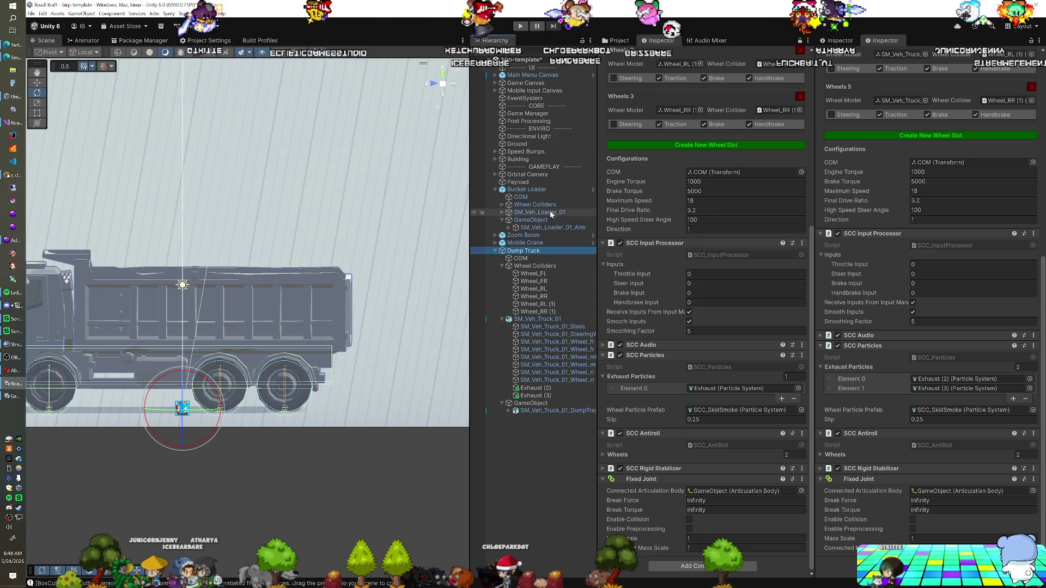
{"action": "left_click", "coordinate": [522, 27]}
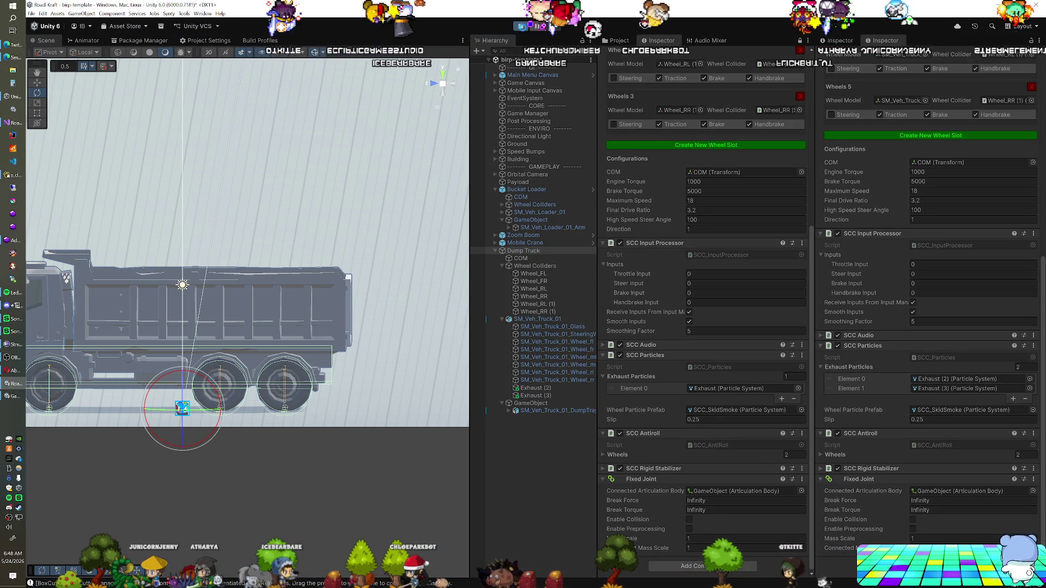